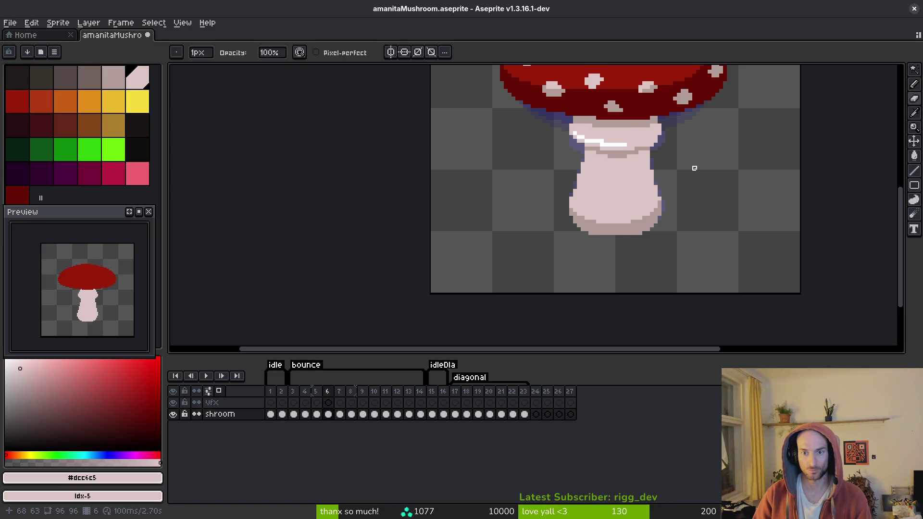
- Flip back and forth through bounce frames 6–9 to compare the stem
{"action": "key", "text": "Right"}
{"action": "scroll", "coordinate": [640, 164], "scroll_direction": "up", "scroll_amount": 2}
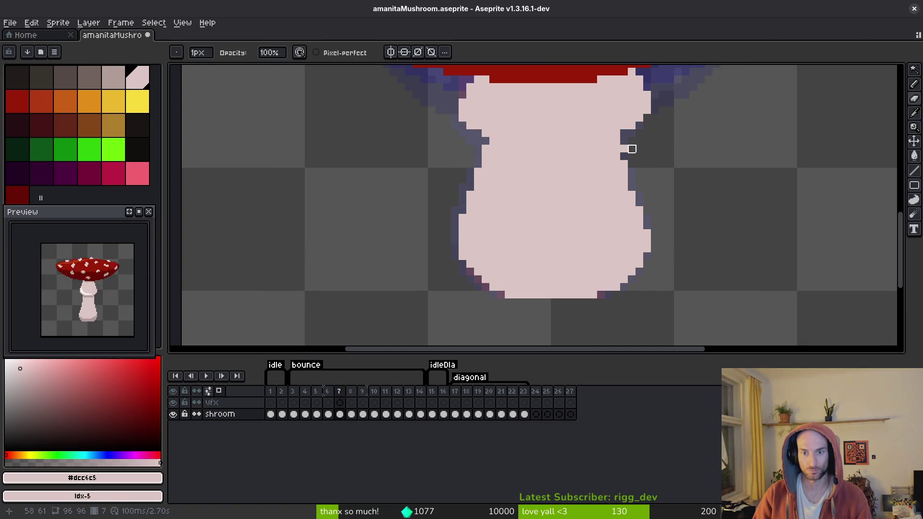
{"action": "scroll", "coordinate": [680, 163], "scroll_direction": "down", "scroll_amount": 3}
{"action": "scroll", "coordinate": [701, 206], "scroll_direction": "up", "scroll_amount": 1}
{"action": "key", "text": "alt"}
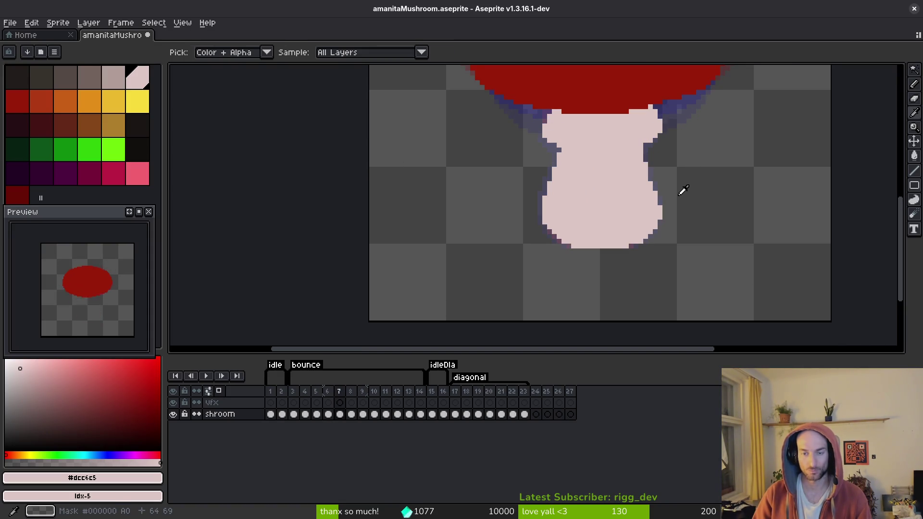
{"action": "key", "text": "Right"}
{"action": "key", "text": "Right"}
{"action": "key", "text": "Left"}
{"action": "key", "text": "Right"}
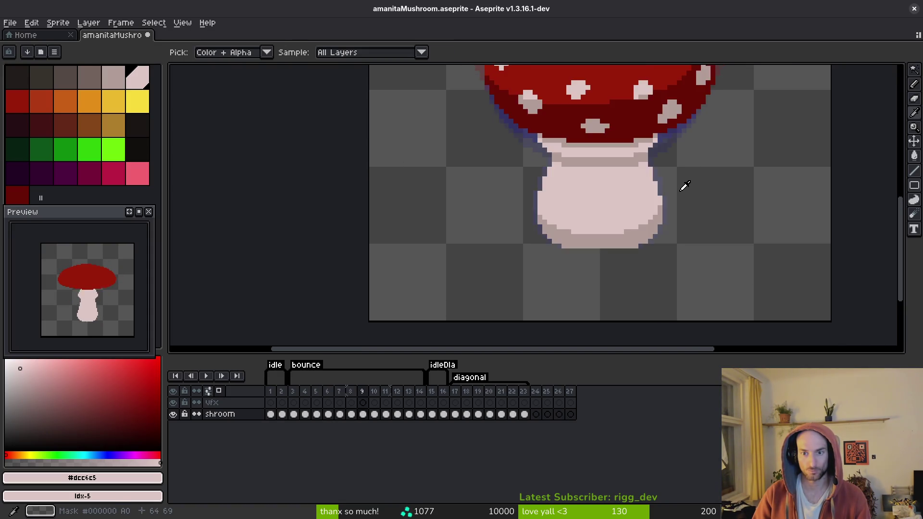
{"action": "key", "text": "Left"}
{"action": "key", "text": "Left"}
{"action": "key", "text": "Right"}
{"action": "key", "text": "Left"}
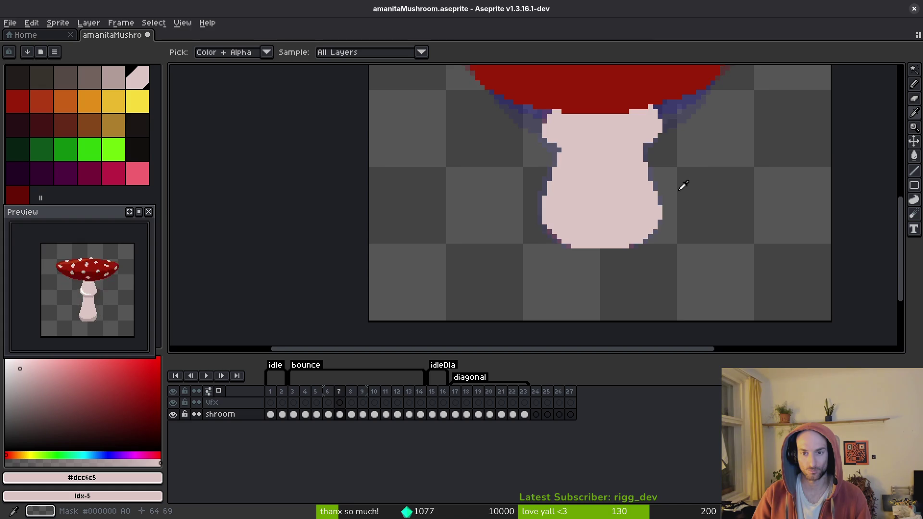
{"action": "key", "text": "Left"}
{"action": "key", "text": "Right"}
{"action": "key", "text": "Right"}
{"action": "key", "text": "Right"}
{"action": "key", "text": "Left"}
{"action": "key", "text": "Left"}
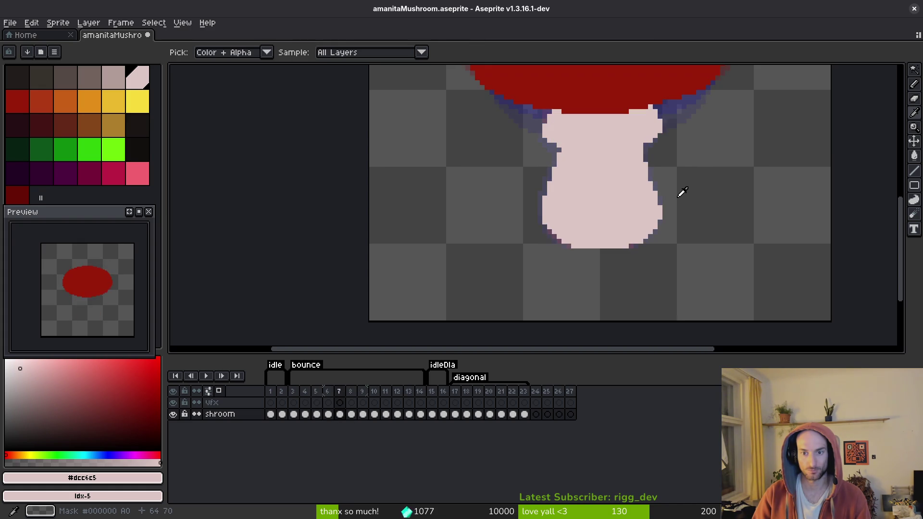
- With the Pencil selected, compare the spotted and plain cap frames, then settle on frame 8
{"action": "key", "text": "b"}
{"action": "scroll", "coordinate": [673, 200], "scroll_direction": "up", "scroll_amount": 3}
{"action": "scroll", "coordinate": [678, 216], "scroll_direction": "down", "scroll_amount": 4}
{"action": "scroll", "coordinate": [670, 219], "scroll_direction": "up", "scroll_amount": 2}
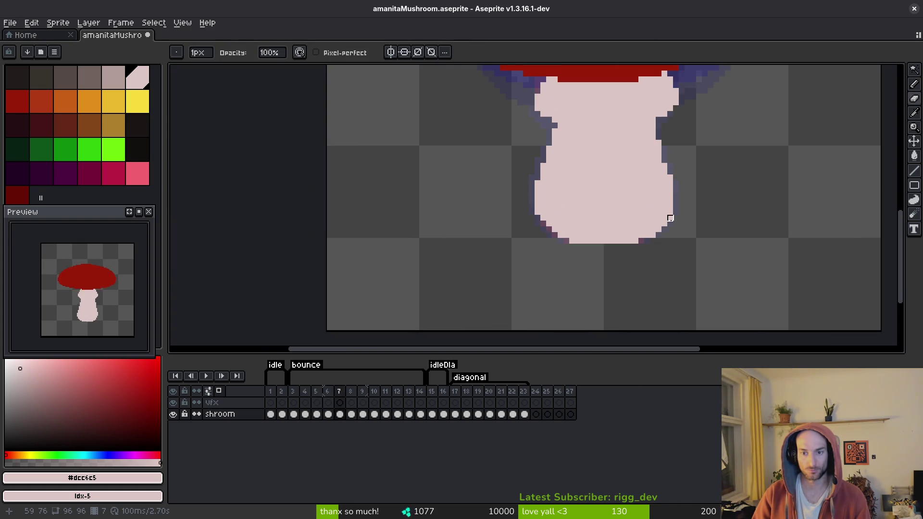
{"action": "scroll", "coordinate": [671, 218], "scroll_direction": "down", "scroll_amount": 2}
{"action": "key", "text": "Right"}
{"action": "key", "text": "Left"}
{"action": "key", "text": "Right"}
{"action": "key", "text": "Left"}
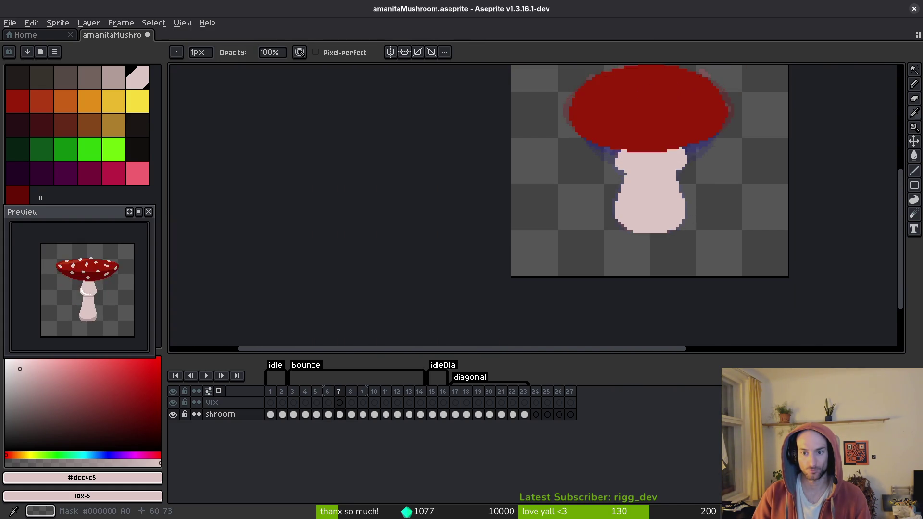
{"action": "scroll", "coordinate": [683, 206], "scroll_direction": "up", "scroll_amount": 3}
{"action": "scroll", "coordinate": [720, 206], "scroll_direction": "down", "scroll_amount": 2}
{"action": "key", "text": "i"}
{"action": "key", "text": "Right"}
{"action": "key", "text": "Left"}
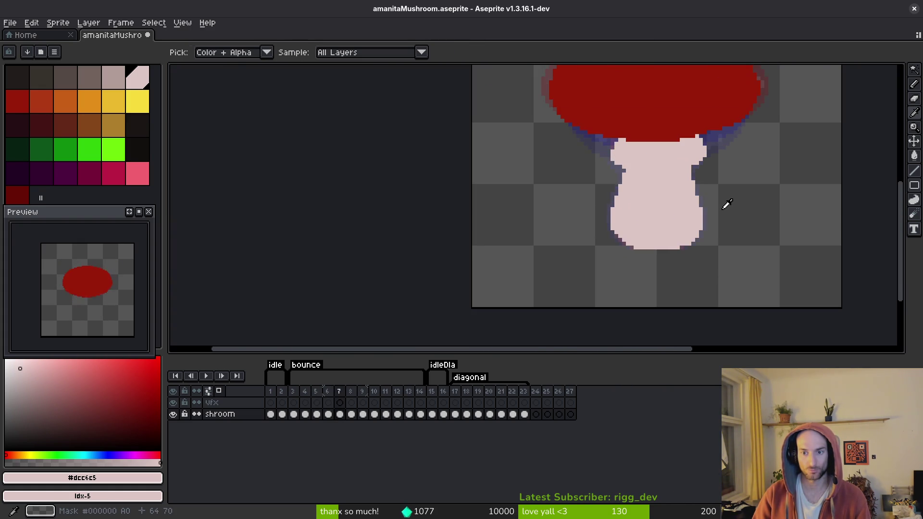
{"action": "key", "text": "Right"}
- Pencil light pink #dcc6c5 outline pixels along frame 8's stem left edge, base and right side
{"action": "key", "text": "b"}
{"action": "scroll", "coordinate": [681, 222], "scroll_direction": "up", "scroll_amount": 3}
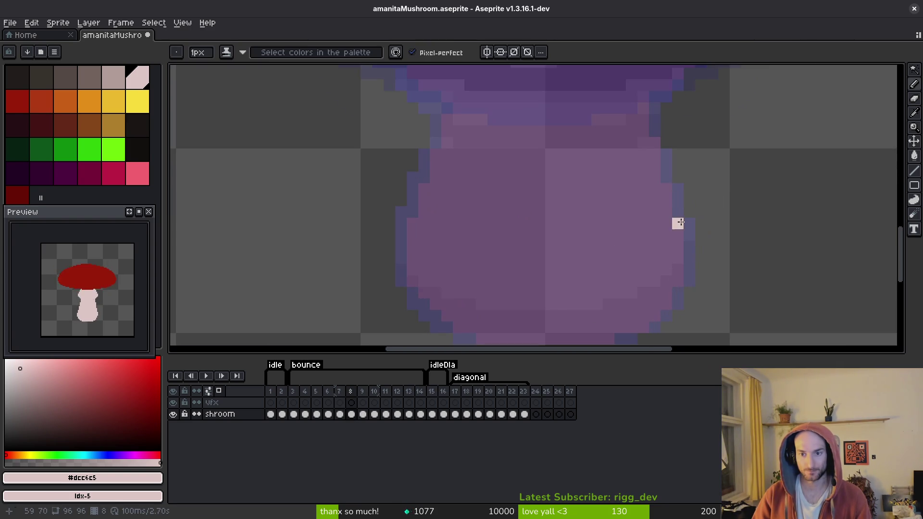
{"action": "left_click", "coordinate": [666, 178]}
{"action": "left_click", "coordinate": [655, 132]}
{"action": "left_click", "coordinate": [517, 189]}
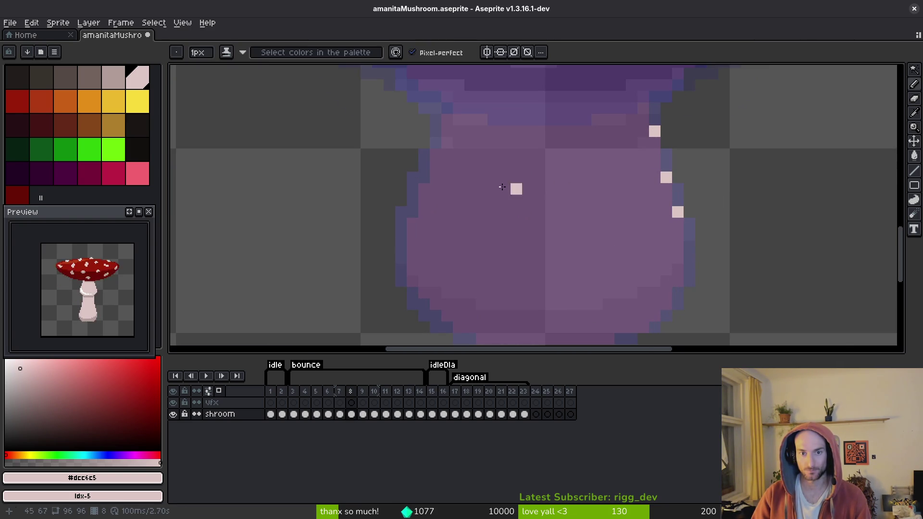
{"action": "left_click", "coordinate": [429, 175]}
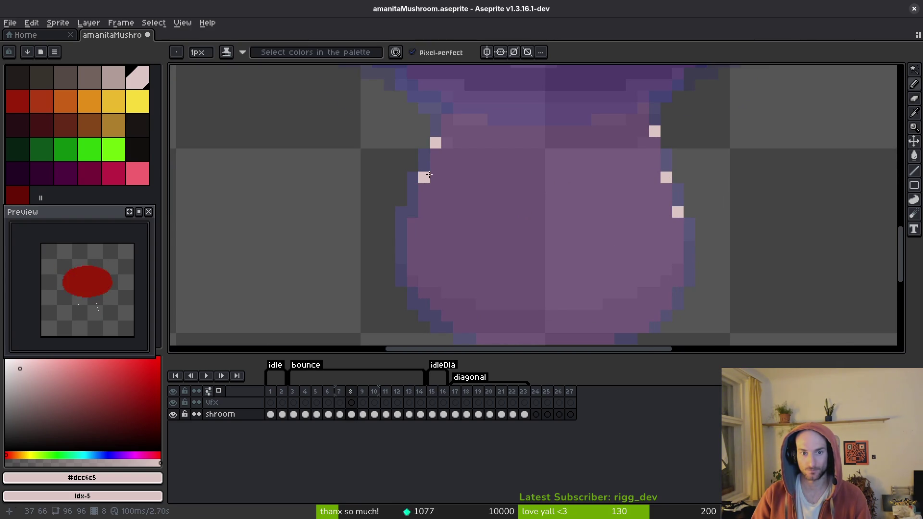
{"action": "scroll", "coordinate": [501, 275], "scroll_direction": "down", "scroll_amount": 3}
{"action": "left_click", "coordinate": [429, 205]}
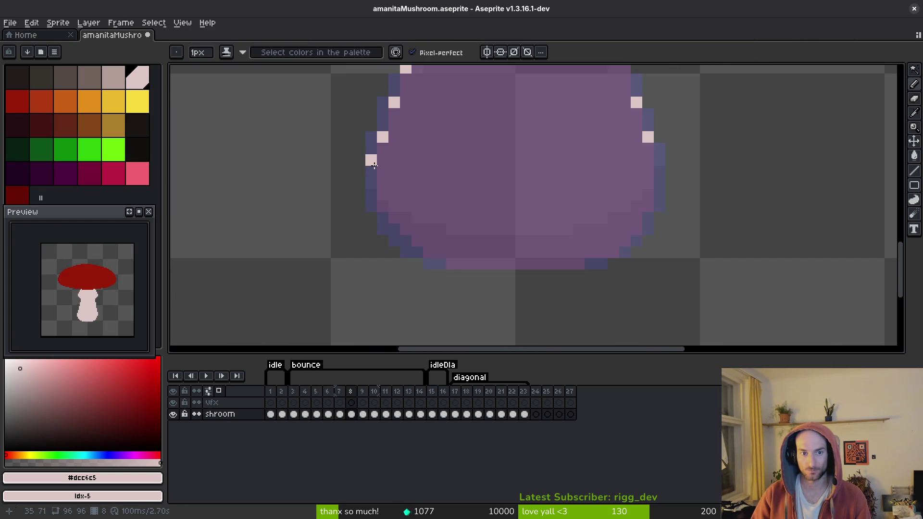
{"action": "left_click_drag", "start_coordinate": [375, 165], "coordinate": [370, 194]}
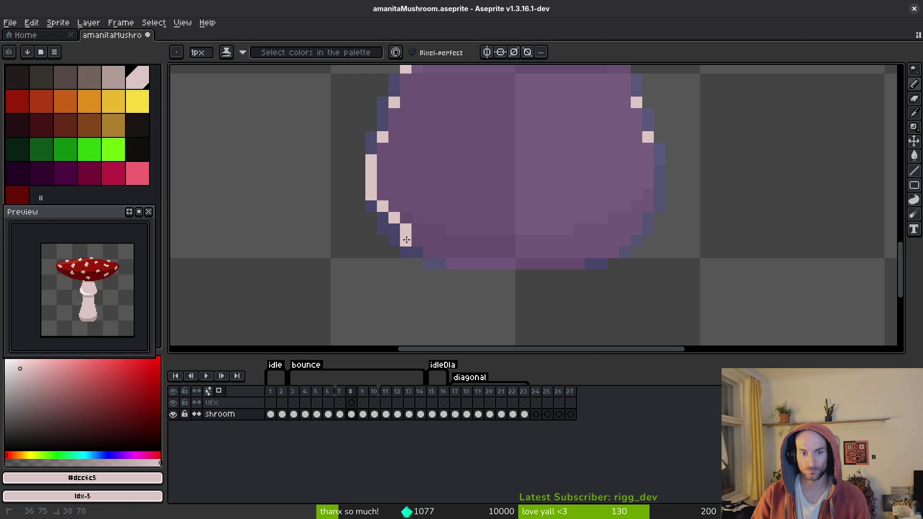
{"action": "left_click_drag", "start_coordinate": [437, 256], "coordinate": [507, 263]}
{"action": "mouse_move", "coordinate": [573, 261]}
{"action": "left_mouse_down"}
{"action": "mouse_move", "coordinate": [625, 240]}
{"action": "mouse_move", "coordinate": [644, 199]}
{"action": "left_mouse_up"}
{"action": "left_click_drag", "start_coordinate": [648, 148], "coordinate": [660, 173]}
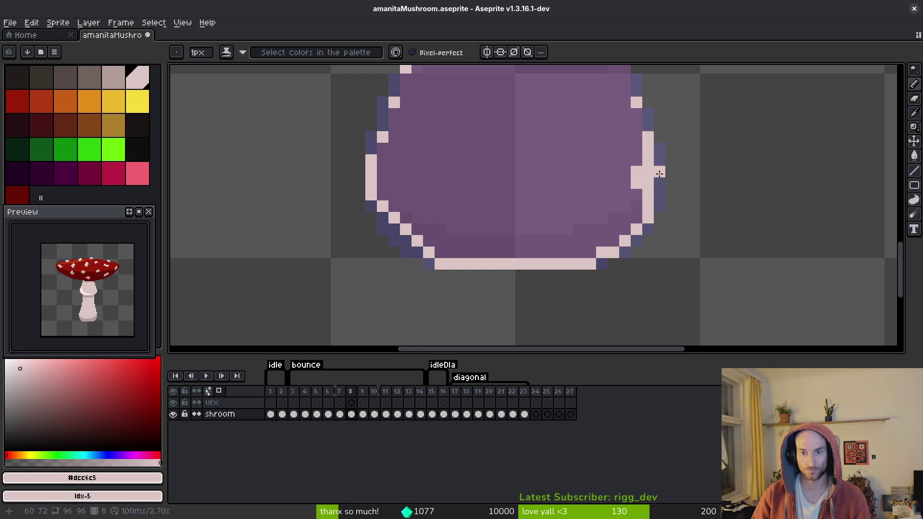
- Extend the pink outline up the stem's upper left edge, neck and right edge toward the cap
{"action": "scroll", "coordinate": [532, 196], "scroll_direction": "up", "scroll_amount": 2}
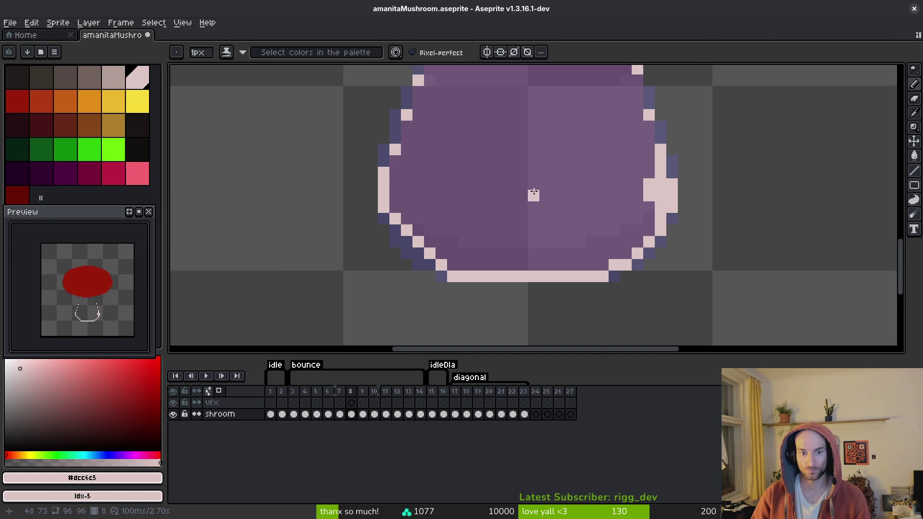
{"action": "scroll", "coordinate": [442, 179], "scroll_direction": "left", "scroll_amount": 3}
{"action": "scroll", "coordinate": [441, 179], "scroll_direction": "up", "scroll_amount": 1}
{"action": "scroll", "coordinate": [517, 200], "scroll_direction": "up", "scroll_amount": 3}
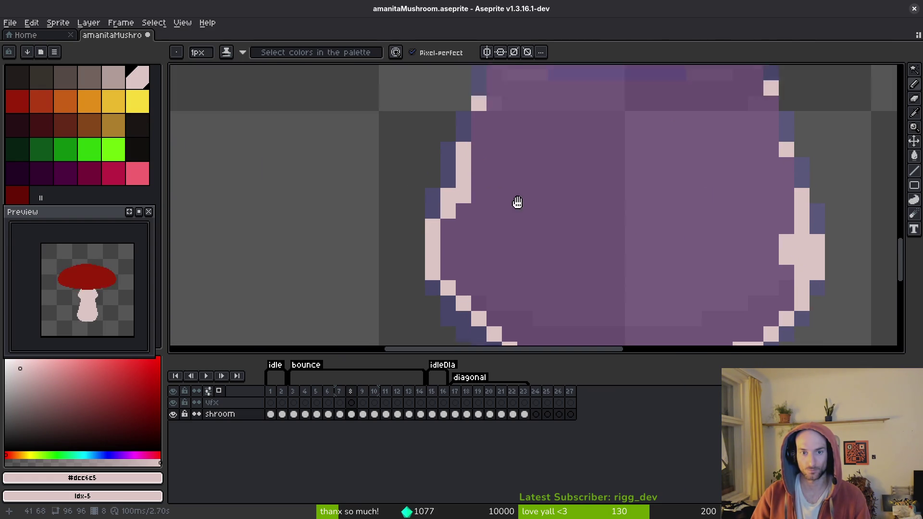
{"action": "left_click_drag", "start_coordinate": [479, 269], "coordinate": [494, 194]}
{"action": "left_click", "coordinate": [510, 242]}
{"action": "left_click", "coordinate": [556, 242]}
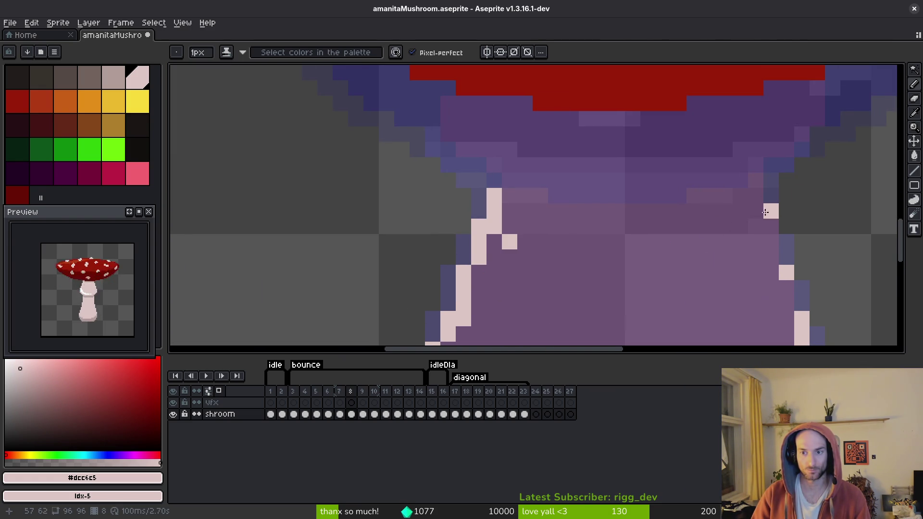
{"action": "left_click_drag", "start_coordinate": [765, 212], "coordinate": [754, 161]}
{"action": "scroll", "coordinate": [754, 161], "scroll_direction": "down", "scroll_amount": 1}
- Resample the pink from the canvas and redraw the upper left stem edge under the cap
{"action": "key", "text": "i"}
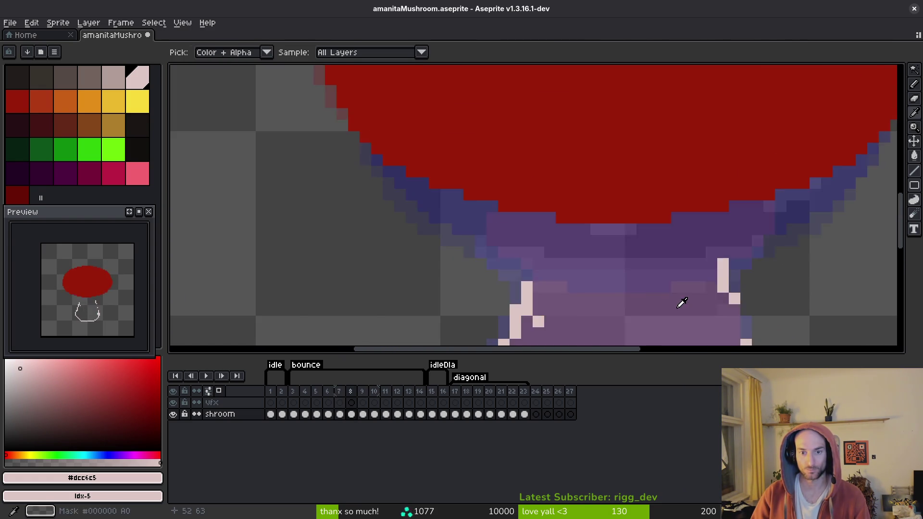
{"action": "key", "text": "b"}
{"action": "scroll", "coordinate": [517, 266], "scroll_direction": "up", "scroll_amount": 2}
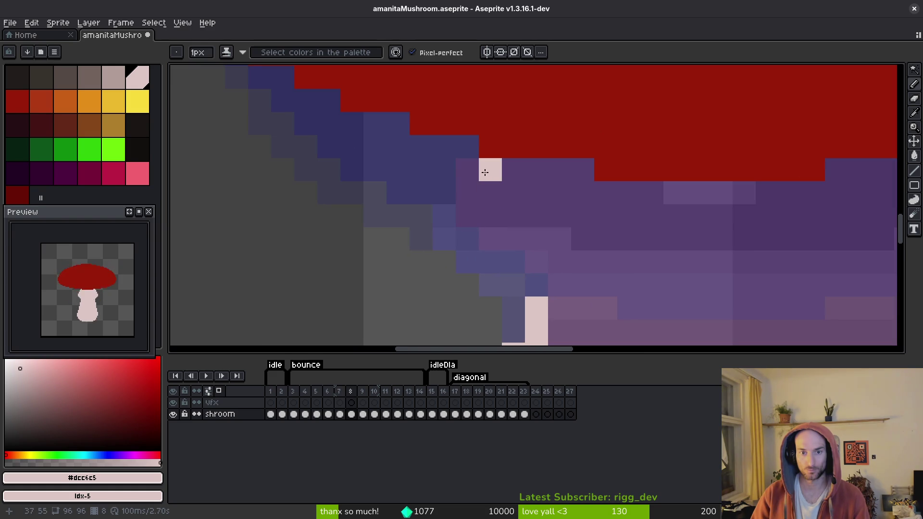
{"action": "mouse_move", "coordinate": [484, 172]}
{"action": "left_mouse_down"}
{"action": "mouse_move", "coordinate": [463, 200]}
{"action": "mouse_move", "coordinate": [466, 243]}
{"action": "mouse_move", "coordinate": [505, 276]}
{"action": "mouse_move", "coordinate": [538, 271]}
{"action": "left_mouse_up"}
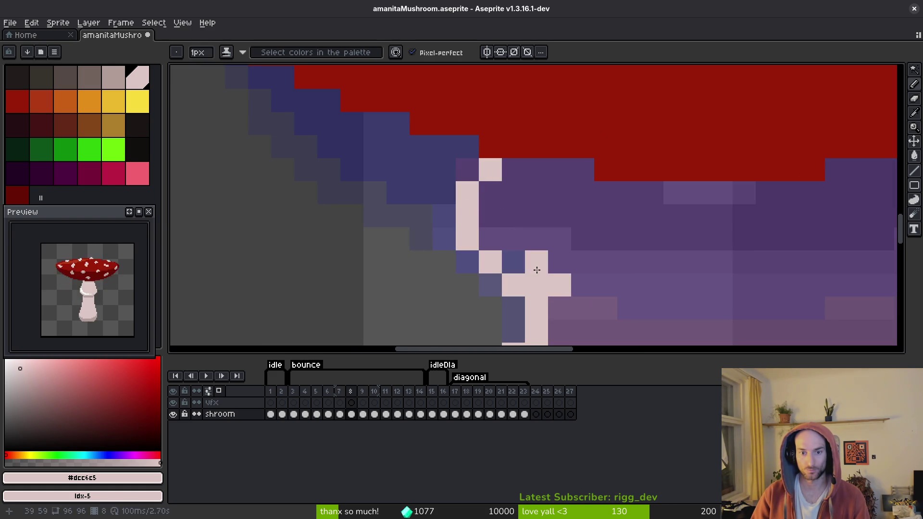
{"action": "scroll", "coordinate": [536, 262], "scroll_direction": "right", "scroll_amount": 3}
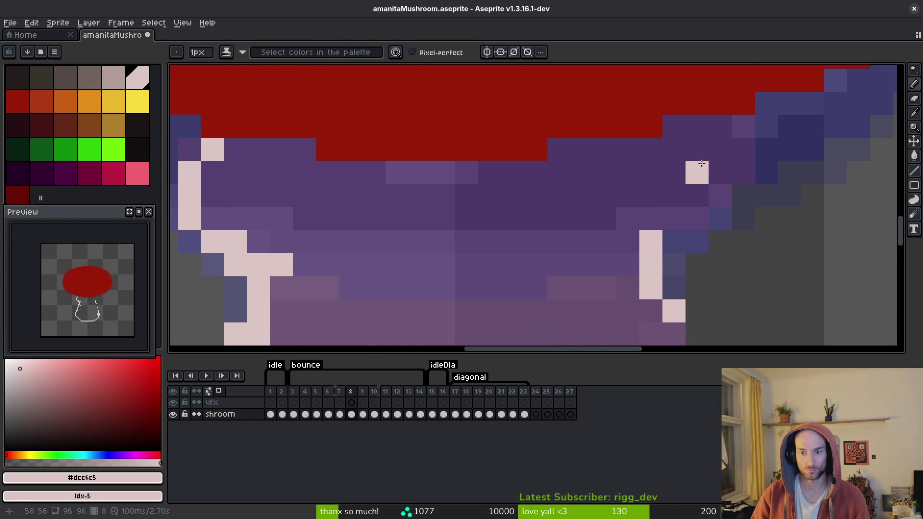
{"action": "scroll", "coordinate": [702, 193], "scroll_direction": "down", "scroll_amount": 2}
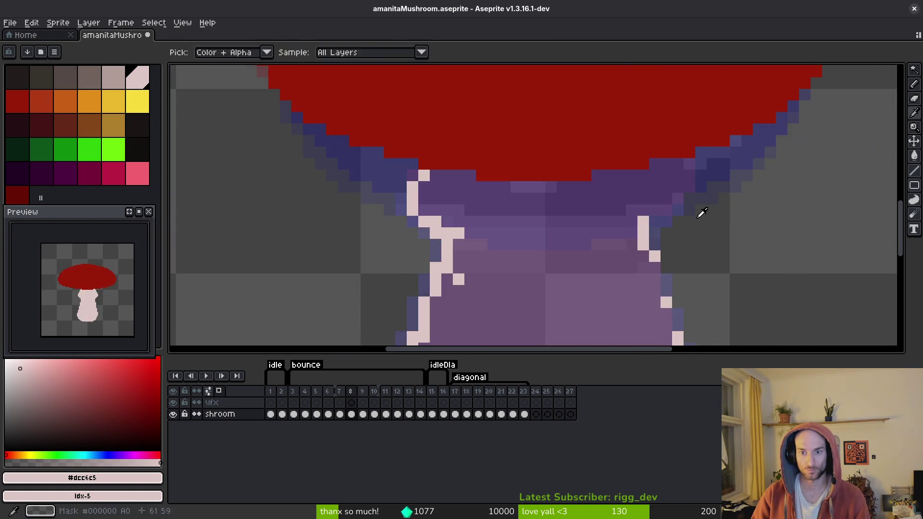
{"action": "scroll", "coordinate": [702, 213], "scroll_direction": "up", "scroll_amount": 2}
- Draw the stem's right edge under the cap, erasing the stray top pixel and widening the stroke
{"action": "mouse_move", "coordinate": [673, 133]}
{"action": "left_mouse_down"}
{"action": "mouse_move", "coordinate": [673, 226]}
{"action": "mouse_move", "coordinate": [627, 248]}
{"action": "left_mouse_up"}
{"action": "left_click", "coordinate": [673, 224]}
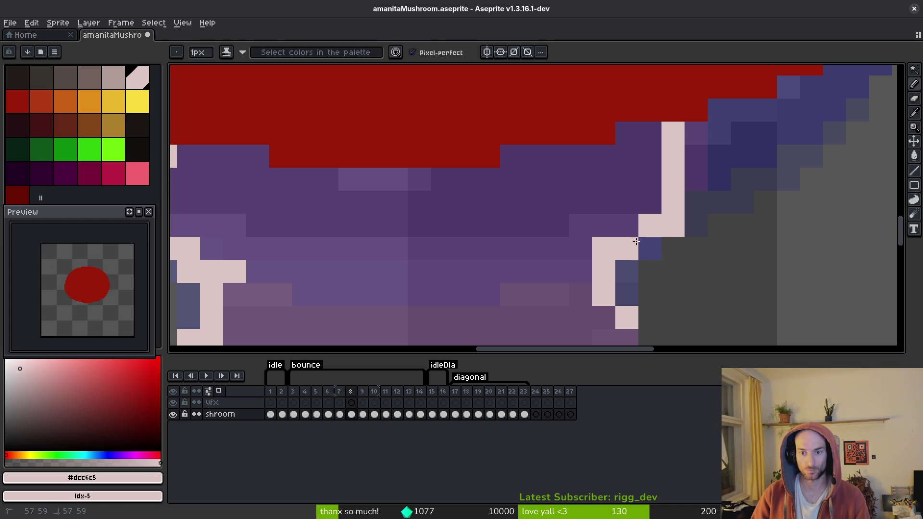
{"action": "right_click", "coordinate": [665, 138]}
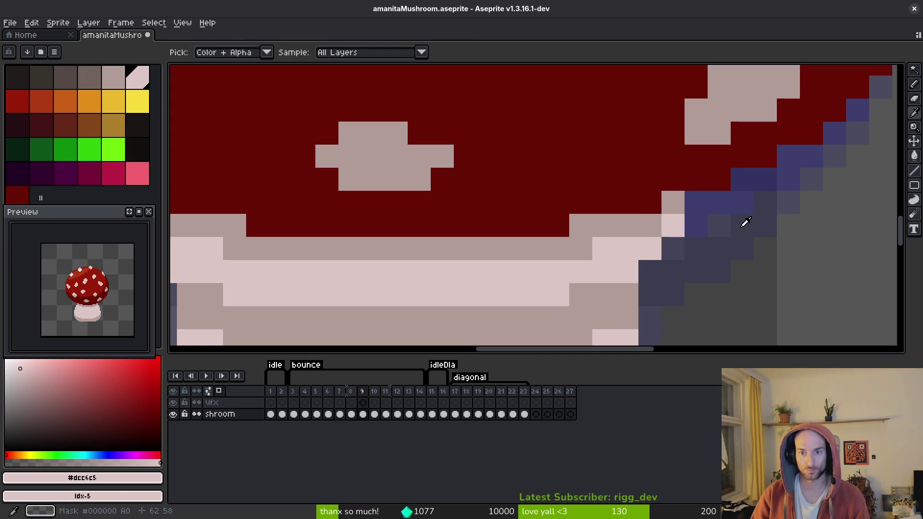
{"action": "left_click", "coordinate": [696, 197]}
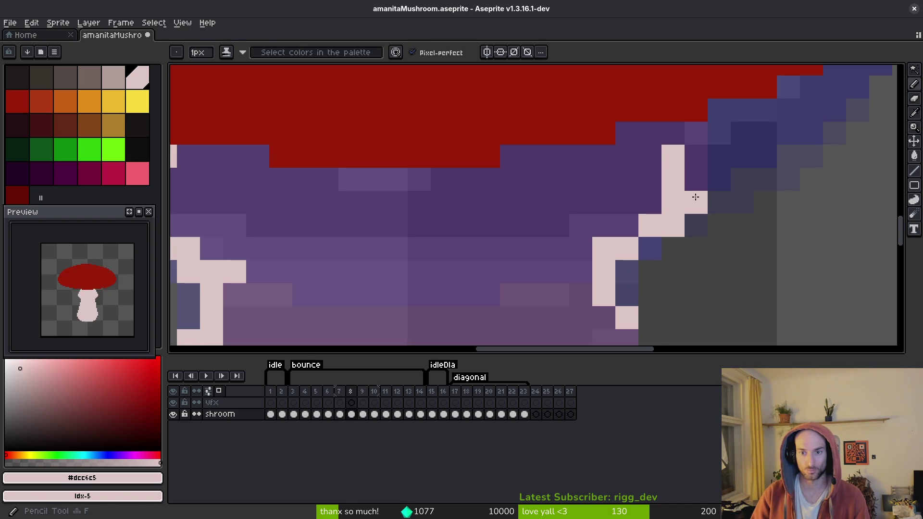
{"action": "mouse_move", "coordinate": [696, 197]}
{"action": "left_mouse_down"}
{"action": "mouse_move", "coordinate": [695, 166]}
{"action": "mouse_move", "coordinate": [673, 137]}
{"action": "left_mouse_up"}
{"action": "scroll", "coordinate": [675, 141], "scroll_direction": "down", "scroll_amount": 3}
{"action": "scroll", "coordinate": [682, 173], "scroll_direction": "up", "scroll_amount": 2}
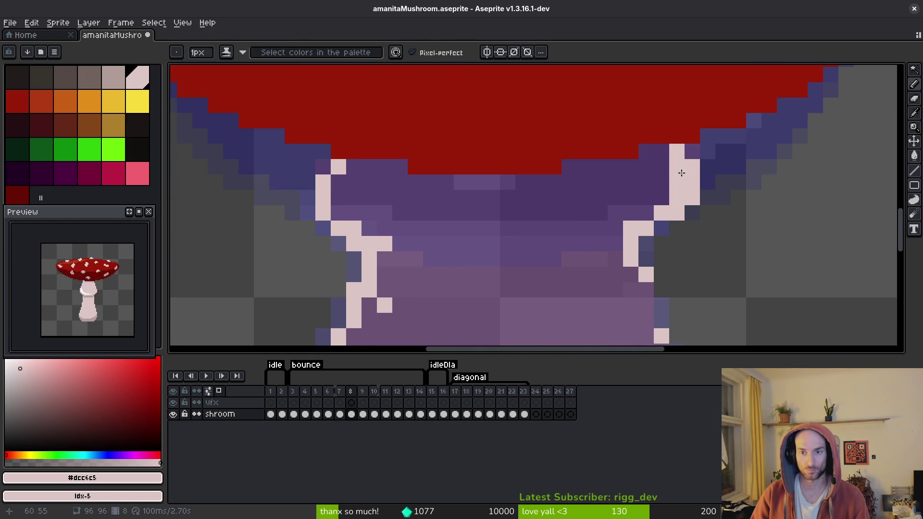
- Try a pink bucket fill inside the stem, then undo it
{"action": "key", "text": "g"}
{"action": "left_click", "coordinate": [602, 204]}
{"action": "key", "text": "ctrl+z"}
{"action": "scroll", "coordinate": [602, 204], "scroll_direction": "down", "scroll_amount": 4}
{"action": "scroll", "coordinate": [625, 252], "scroll_direction": "up", "scroll_amount": 4}
- Add pink pixels to the right stem stroke and bucket-fill the stem interior light pink
{"action": "key", "text": "b"}
{"action": "left_click_drag", "start_coordinate": [625, 236], "coordinate": [625, 284]}
{"action": "scroll", "coordinate": [629, 185], "scroll_direction": "down", "scroll_amount": 3}
{"action": "key", "text": "g"}
{"action": "left_click", "coordinate": [561, 245]}
- Repaint the leftover outline pixels near the stem's lower edge light pink
{"action": "scroll", "coordinate": [561, 245], "scroll_direction": "down", "scroll_amount": 3}
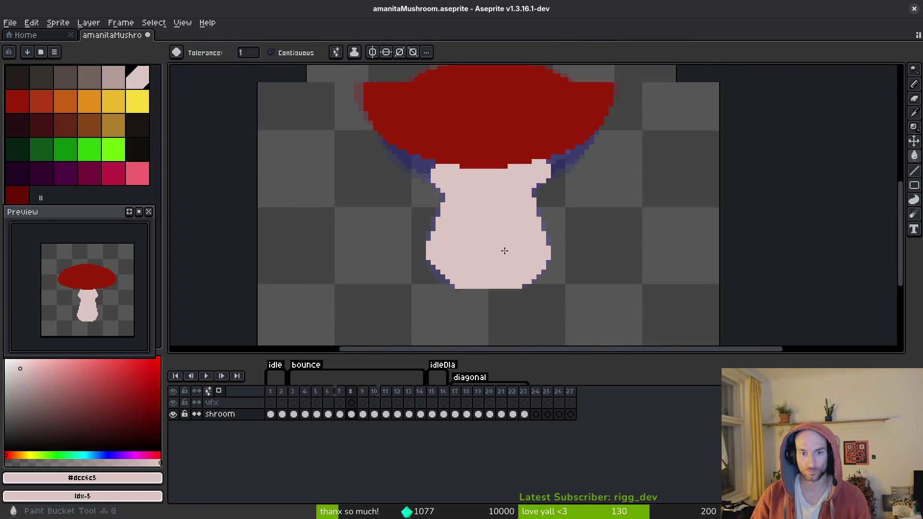
{"action": "scroll", "coordinate": [431, 247], "scroll_direction": "up", "scroll_amount": 1}
{"action": "scroll", "coordinate": [575, 173], "scroll_direction": "up", "scroll_amount": 3}
{"action": "left_click_drag", "start_coordinate": [575, 174], "coordinate": [598, 144]}
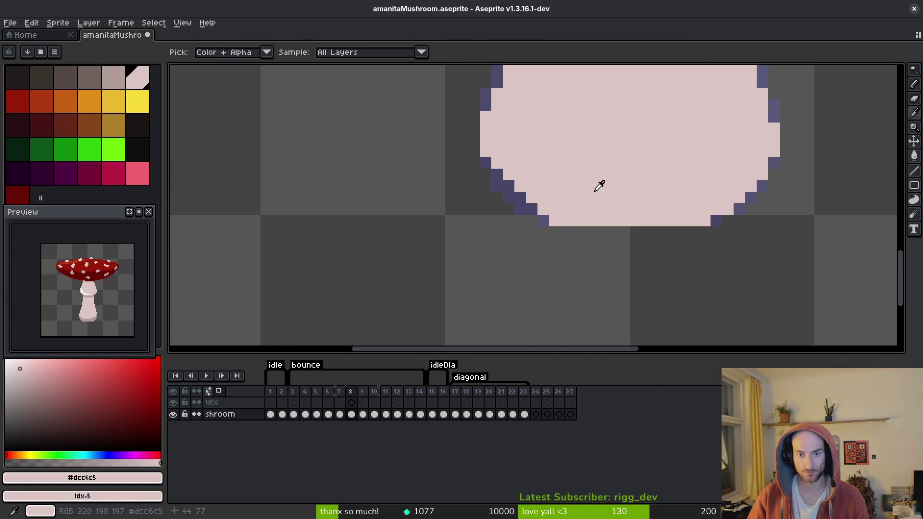
{"action": "key", "text": "b"}
{"action": "left_click_drag", "start_coordinate": [525, 198], "coordinate": [513, 186]}
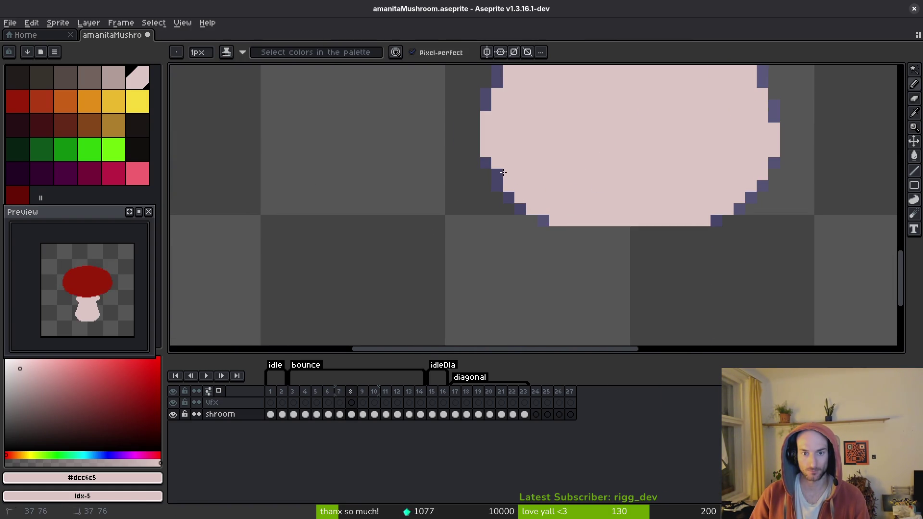
{"action": "left_click", "coordinate": [500, 174]}
{"action": "scroll", "coordinate": [654, 178], "scroll_direction": "down", "scroll_amount": 3}
- Eyedropper the stalk's pale pink #dcc6c5, return to the Pencil, and pan to the stalk's right edge
{"action": "key", "text": "i"}
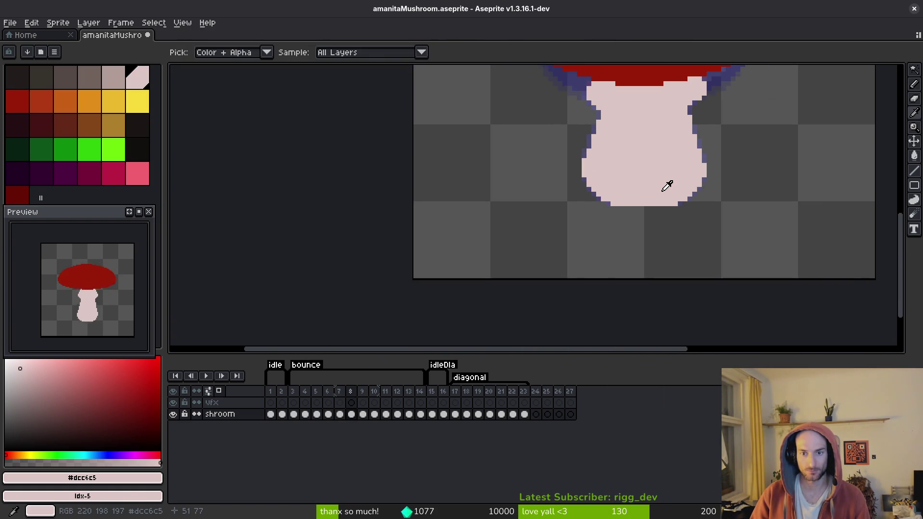
{"action": "left_click_drag", "start_coordinate": [664, 185], "coordinate": [604, 236]}
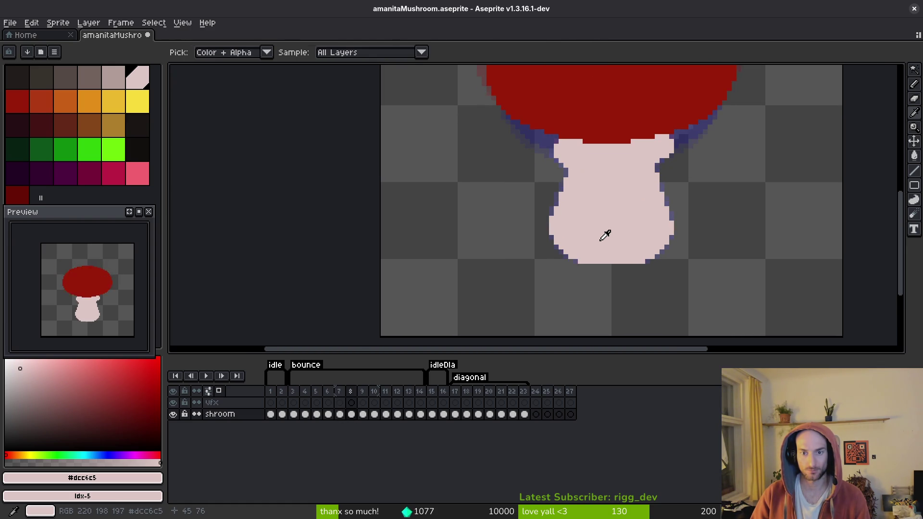
{"action": "key", "text": "b"}
{"action": "key", "text": "alt"}
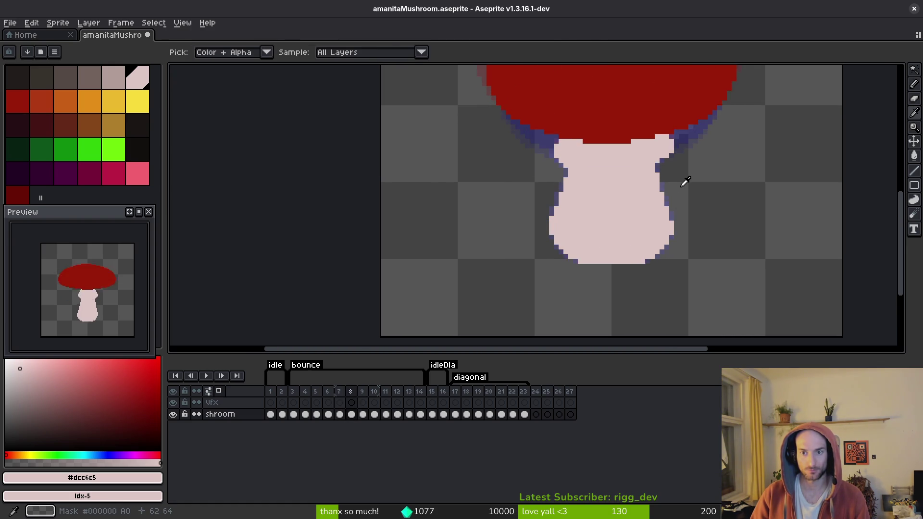
{"action": "left_click_drag", "start_coordinate": [685, 183], "coordinate": [676, 193]}
{"action": "scroll", "coordinate": [676, 175], "scroll_direction": "up", "scroll_amount": 3}
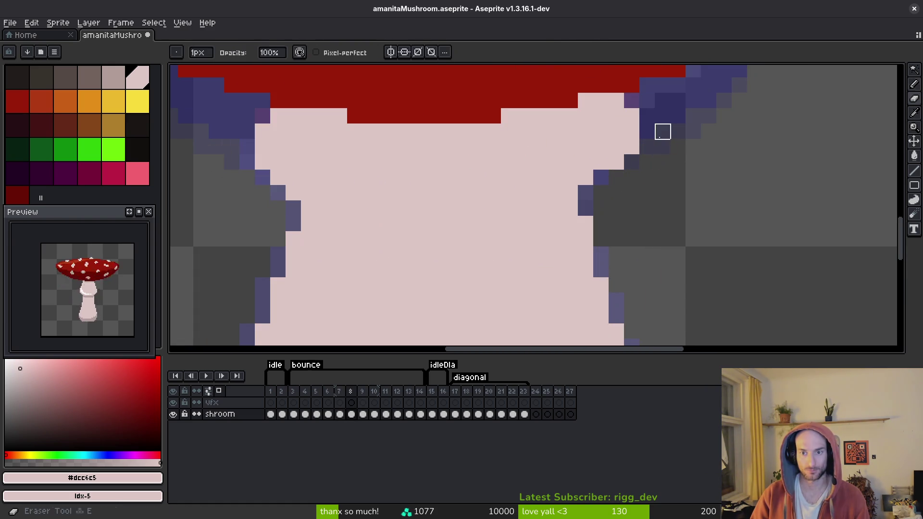
{"action": "left_click", "coordinate": [632, 147]}
{"action": "left_click", "coordinate": [616, 162]}
{"action": "scroll", "coordinate": [662, 175], "scroll_direction": "down", "scroll_amount": 3}
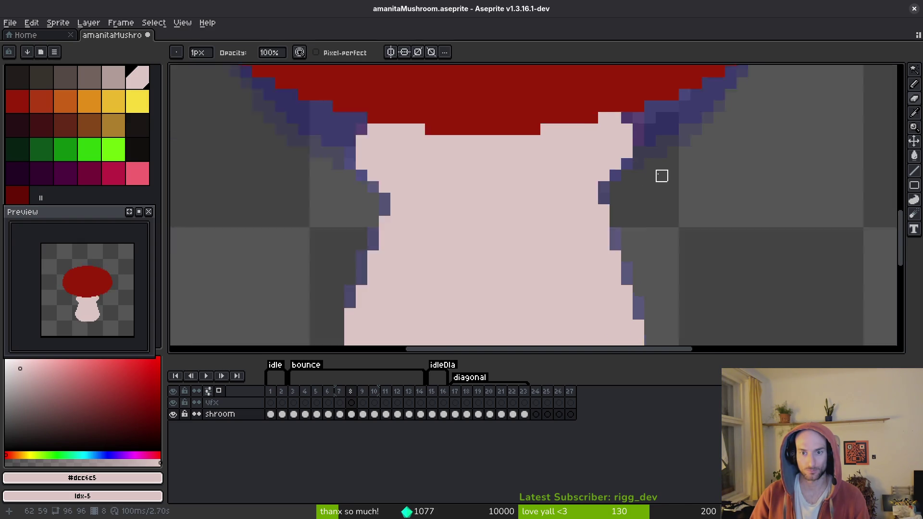
{"action": "scroll", "coordinate": [645, 179], "scroll_direction": "up", "scroll_amount": 3}
{"action": "key", "text": "ctrl+z"}
{"action": "key", "text": "ctrl+z"}
{"action": "scroll", "coordinate": [653, 181], "scroll_direction": "down", "scroll_amount": 3}
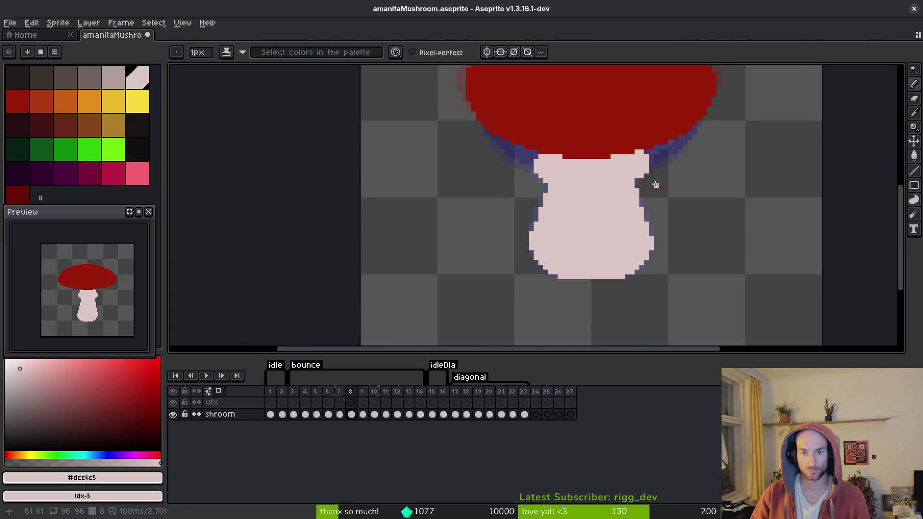
{"action": "key", "text": "alt"}
{"action": "scroll", "coordinate": [674, 202], "scroll_direction": "up", "scroll_amount": 2}
{"action": "scroll", "coordinate": [673, 183], "scroll_direction": "down", "scroll_amount": 3}
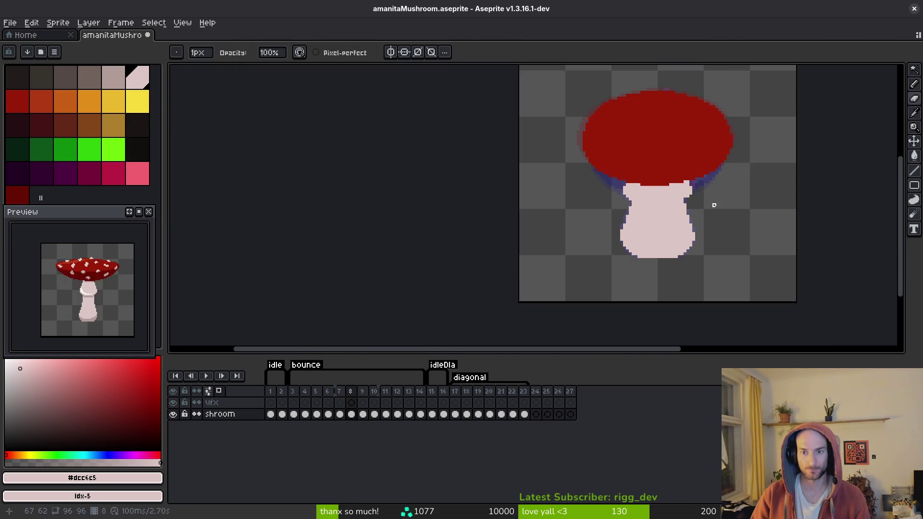
{"action": "key", "text": "alt"}
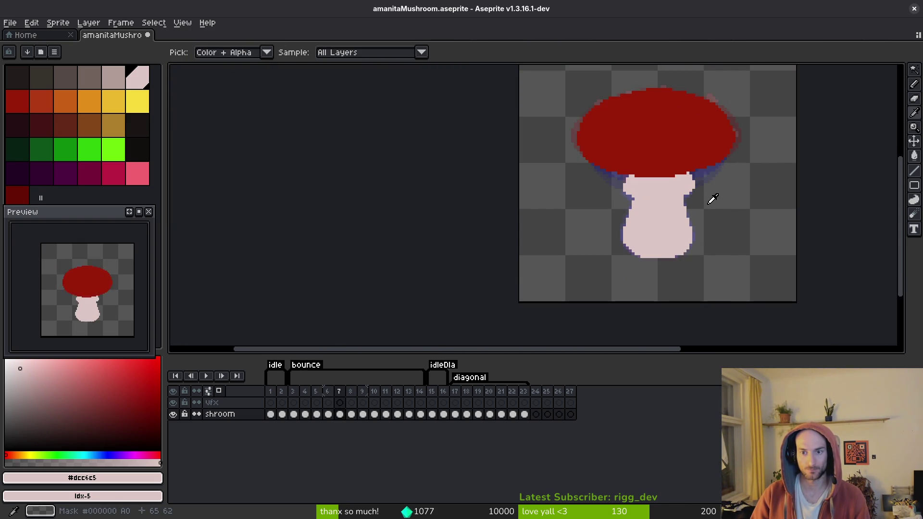
{"action": "scroll", "coordinate": [707, 178], "scroll_direction": "up", "scroll_amount": 2}
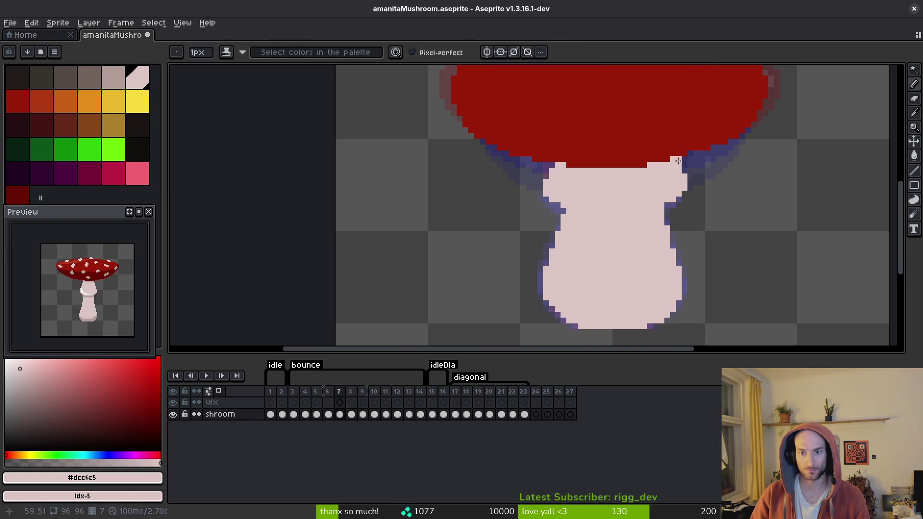
{"action": "scroll", "coordinate": [736, 202], "scroll_direction": "down", "scroll_amount": 2}
{"action": "key", "text": "alt"}
{"action": "scroll", "coordinate": [736, 202], "scroll_direction": "up", "scroll_amount": 2}
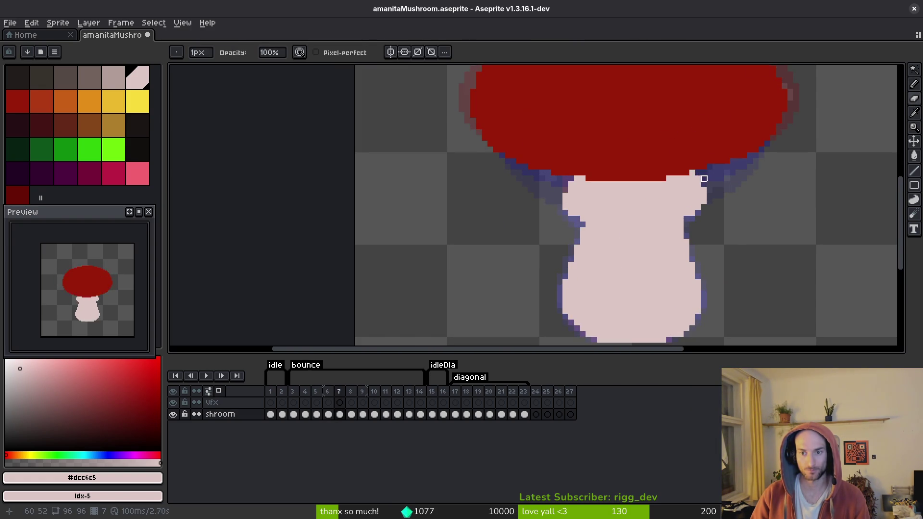
{"action": "scroll", "coordinate": [726, 203], "scroll_direction": "down", "scroll_amount": 2}
{"action": "key", "text": "alt"}
{"action": "scroll", "coordinate": [718, 204], "scroll_direction": "up", "scroll_amount": 2}
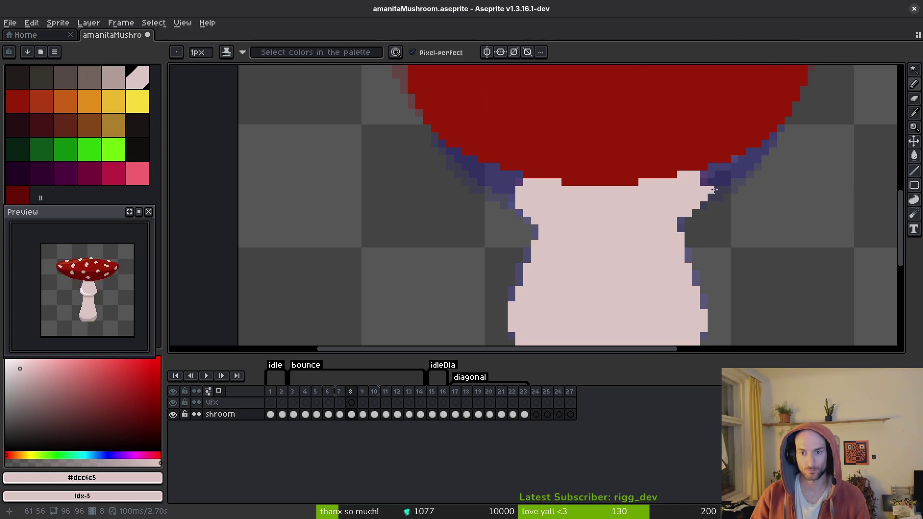
{"action": "scroll", "coordinate": [726, 212], "scroll_direction": "down", "scroll_amount": 5}
{"action": "key", "text": "alt"}
{"action": "scroll", "coordinate": [723, 217], "scroll_direction": "up", "scroll_amount": 2}
{"action": "scroll", "coordinate": [723, 216], "scroll_direction": "up", "scroll_amount": 4}
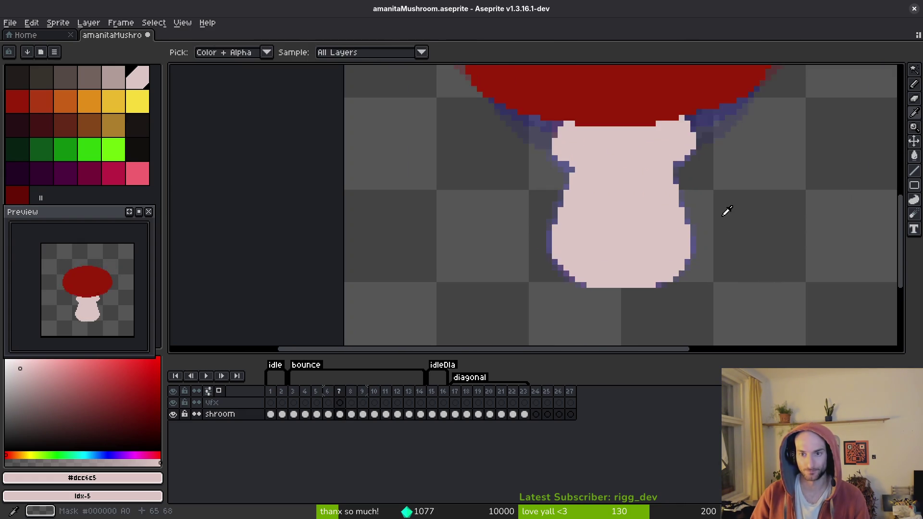
{"action": "scroll", "coordinate": [716, 221], "scroll_direction": "down", "scroll_amount": 1}
{"action": "scroll", "coordinate": [713, 225], "scroll_direction": "down", "scroll_amount": 6}
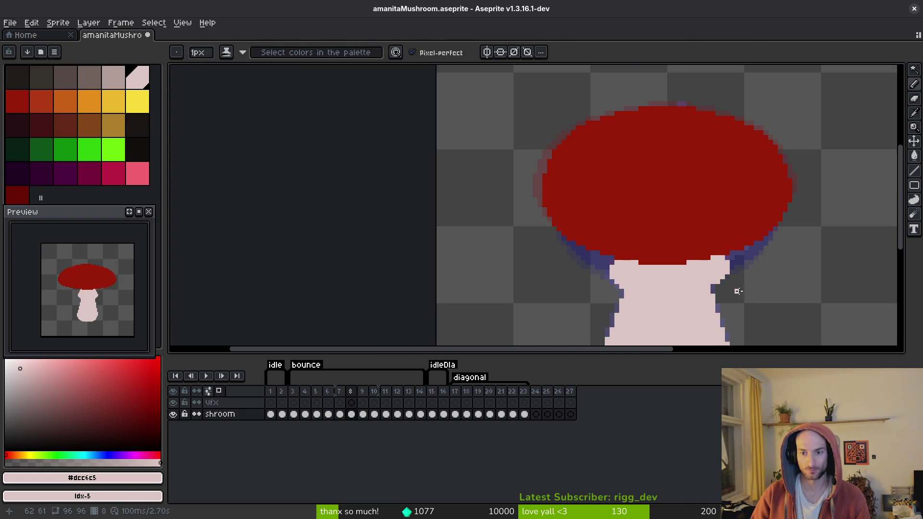
{"action": "key", "text": "alt"}
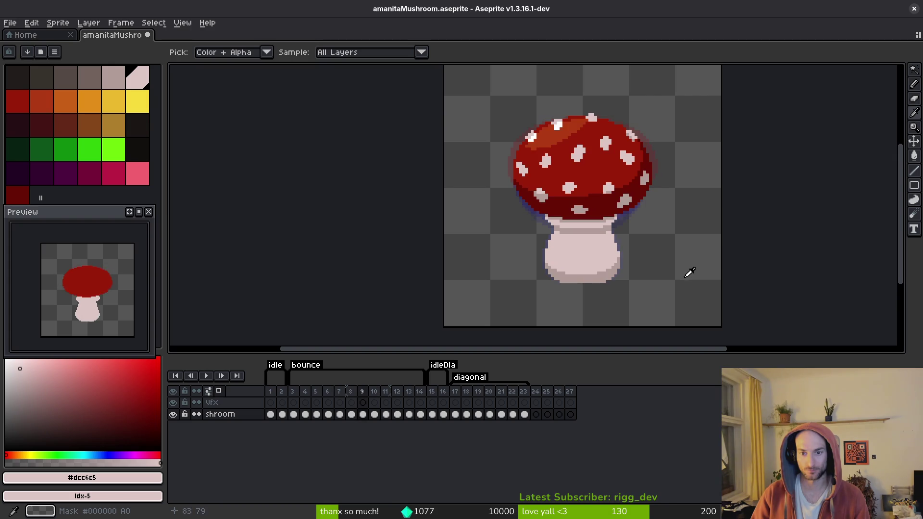
- Draw pale pink outline pixels down the stem's left edge on frame 10, undoing a misplaced pixel
{"action": "key", "text": "b"}
{"action": "key", "text": "alt"}
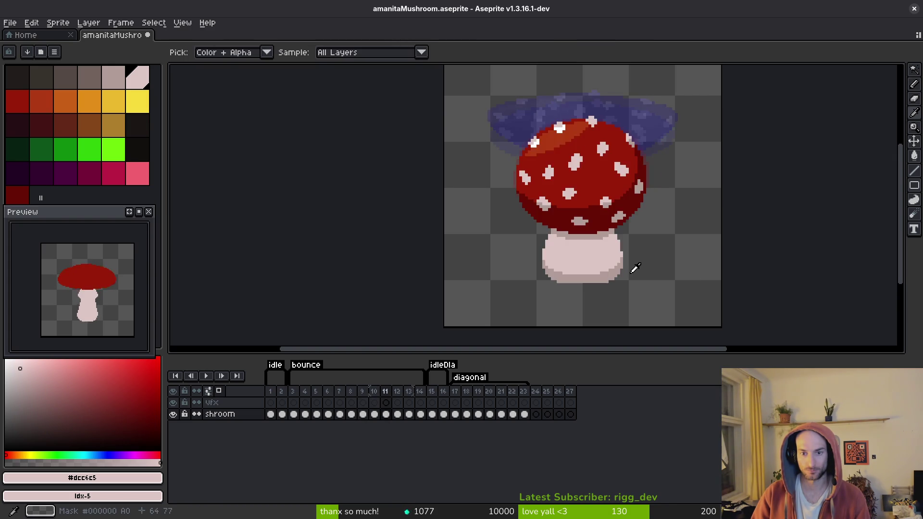
{"action": "scroll", "coordinate": [615, 277], "scroll_direction": "up", "scroll_amount": 2}
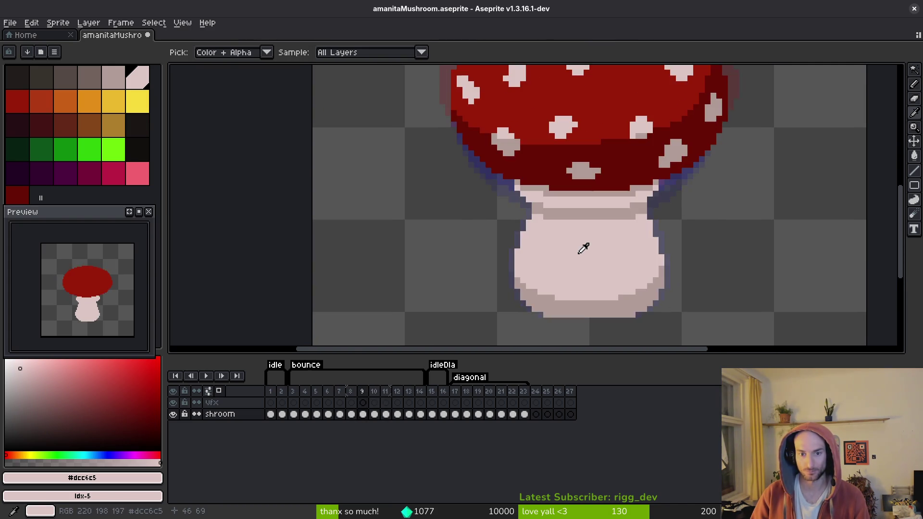
{"action": "scroll", "coordinate": [590, 242], "scroll_direction": "up", "scroll_amount": 3}
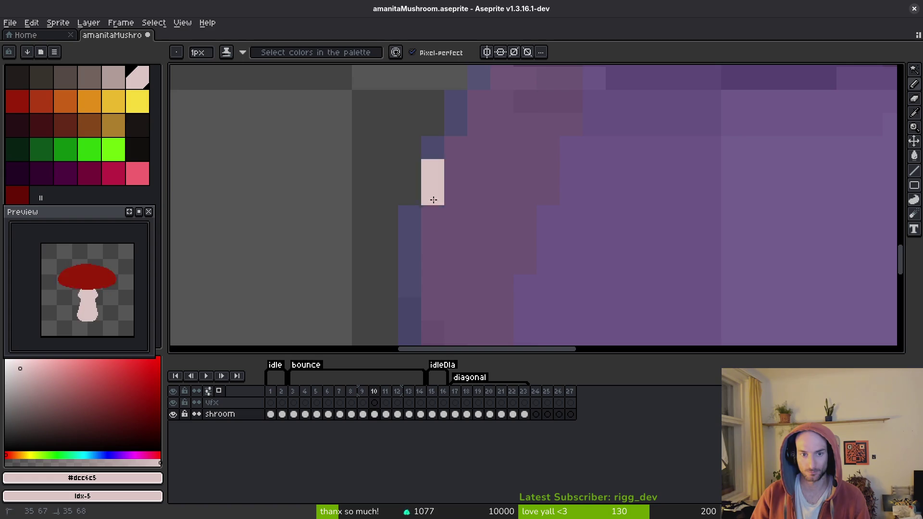
{"action": "left_click_drag", "start_coordinate": [454, 215], "coordinate": [466, 211]}
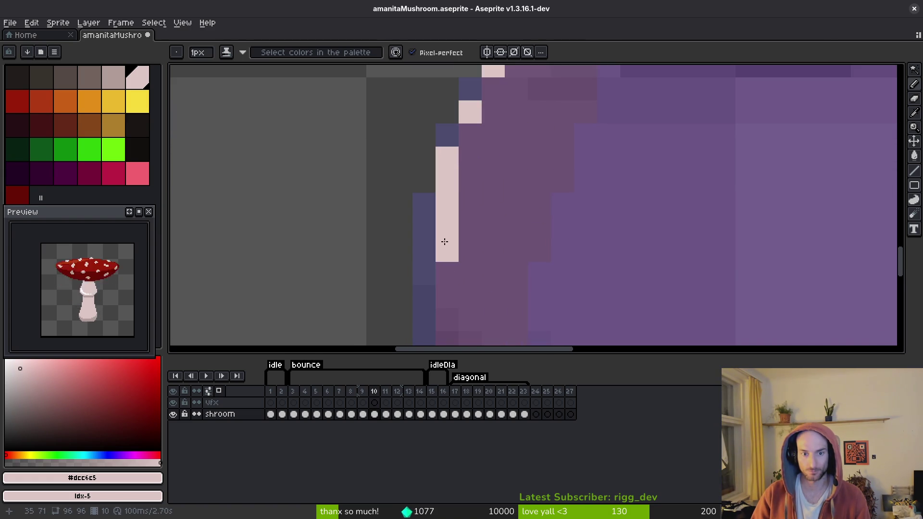
{"action": "scroll", "coordinate": [443, 244], "scroll_direction": "down", "scroll_amount": 1}
{"action": "left_click", "coordinate": [477, 195]}
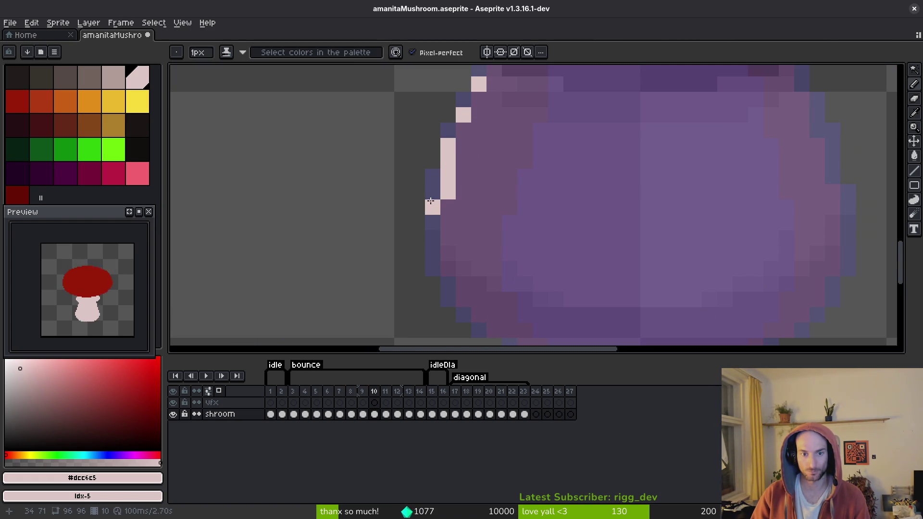
{"action": "left_click_drag", "start_coordinate": [430, 201], "coordinate": [432, 257]}
{"action": "left_click_drag", "start_coordinate": [512, 242], "coordinate": [501, 210]}
{"action": "left_click", "coordinate": [456, 227]}
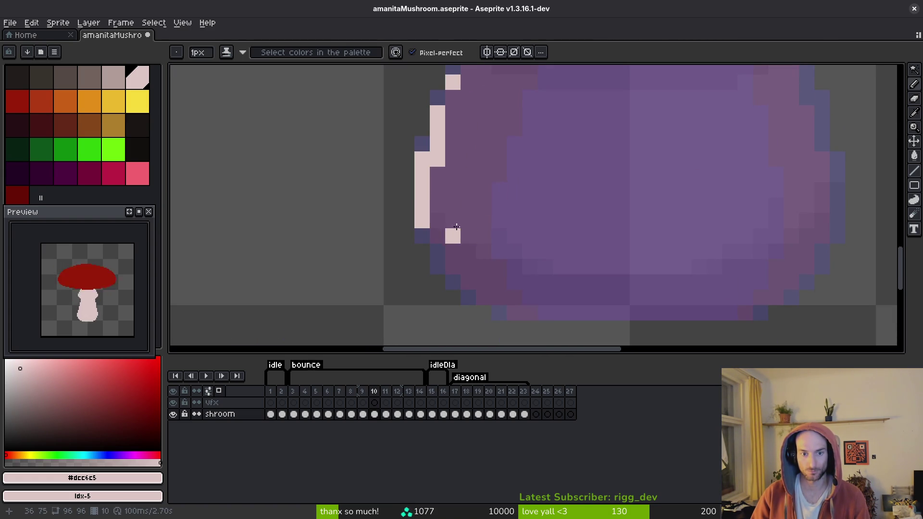
{"action": "key", "text": "ctrl+z"}
{"action": "key", "text": "ctrl+z"}
- Outline the stem's rounded base and its right side in pale pink
{"action": "mouse_move", "coordinate": [453, 251]}
{"action": "left_mouse_down"}
{"action": "mouse_move", "coordinate": [438, 236]}
{"action": "mouse_move", "coordinate": [469, 265]}
{"action": "mouse_move", "coordinate": [467, 279]}
{"action": "mouse_move", "coordinate": [509, 311]}
{"action": "mouse_move", "coordinate": [719, 314]}
{"action": "mouse_move", "coordinate": [779, 293]}
{"action": "mouse_move", "coordinate": [835, 221]}
{"action": "left_mouse_up"}
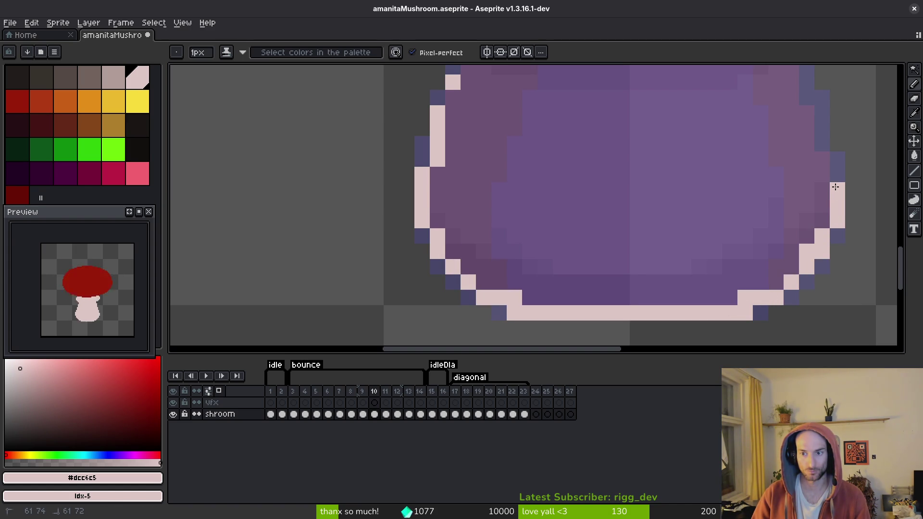
{"action": "left_click_drag", "start_coordinate": [831, 187], "coordinate": [799, 247]}
{"action": "mouse_move", "coordinate": [791, 235]}
{"action": "left_mouse_down"}
{"action": "mouse_move", "coordinate": [776, 158]}
{"action": "mouse_move", "coordinate": [759, 154]}
{"action": "mouse_move", "coordinate": [745, 262]}
{"action": "left_mouse_up"}
{"action": "left_click", "coordinate": [806, 235]}
{"action": "mouse_move", "coordinate": [738, 224]}
{"action": "left_mouse_down"}
{"action": "mouse_move", "coordinate": [742, 268]}
{"action": "mouse_move", "coordinate": [733, 284]}
{"action": "left_mouse_up"}
- Compare against the next frame, then add two more pale pixels on frame 10's stem edge
{"action": "key", "text": "Right"}
{"action": "key", "text": "alt"}
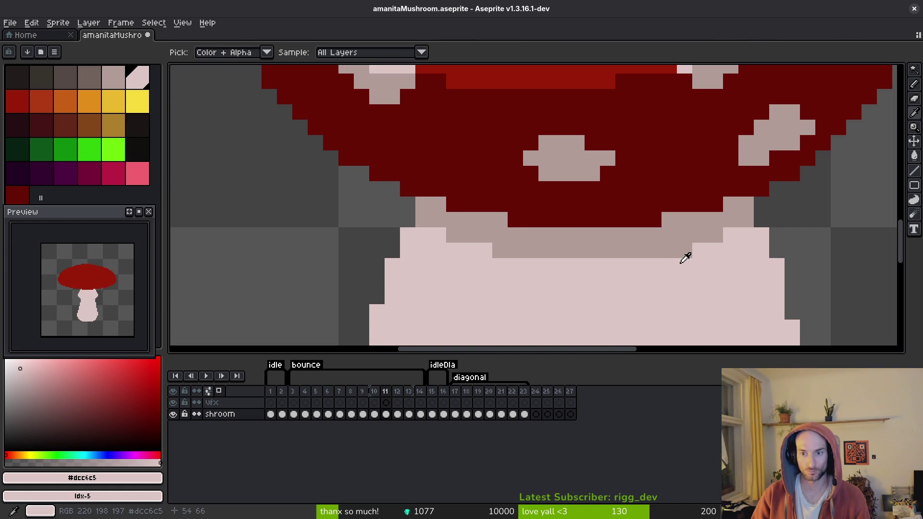
{"action": "key", "text": "Left"}
{"action": "left_click_drag", "start_coordinate": [730, 188], "coordinate": [726, 209]}
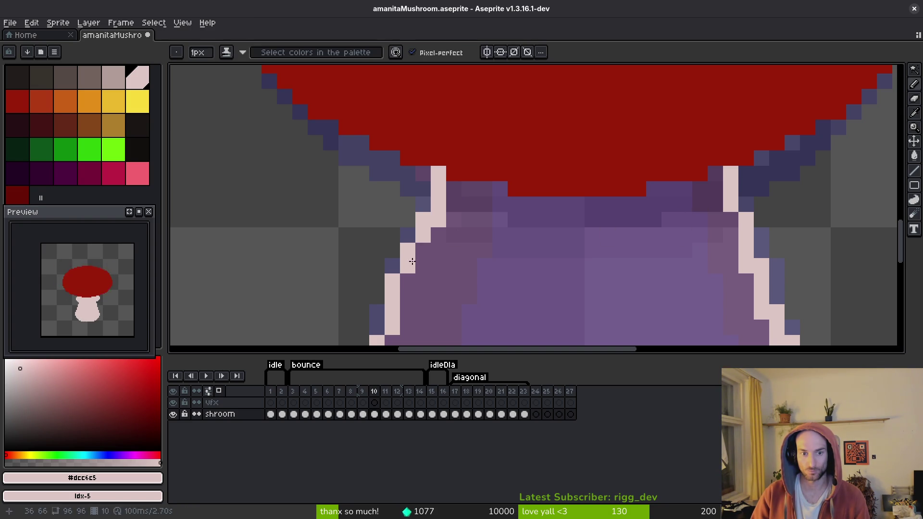
{"action": "scroll", "coordinate": [571, 296], "scroll_direction": "down", "scroll_amount": 3}
- Paint-bucket the frame 10 stem outline pale pink, then compare it with frame 11
{"action": "key", "text": "g"}
{"action": "left_click", "coordinate": [572, 295]}
{"action": "scroll", "coordinate": [573, 293], "scroll_direction": "down", "scroll_amount": 3}
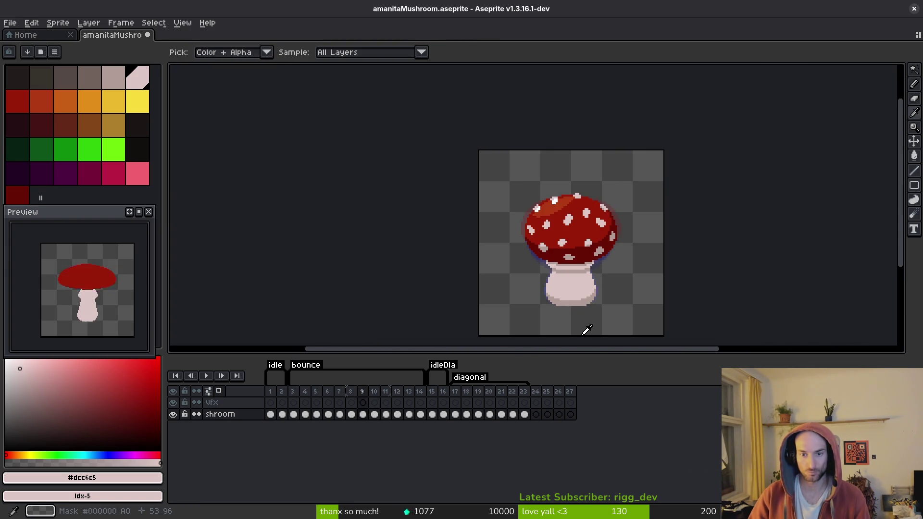
{"action": "scroll", "coordinate": [574, 291], "scroll_direction": "up", "scroll_amount": 5}
{"action": "key", "text": "Right"}
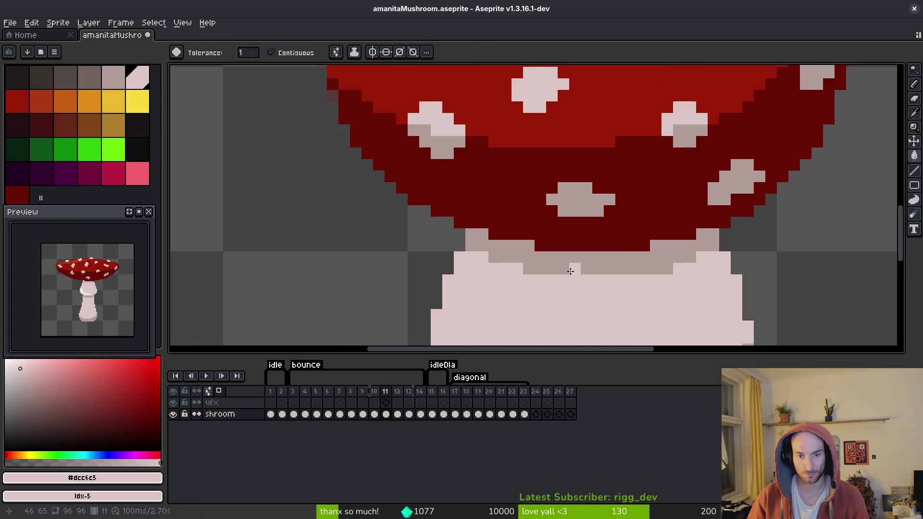
{"action": "scroll", "coordinate": [555, 249], "scroll_direction": "down", "scroll_amount": 3}
{"action": "scroll", "coordinate": [75, 312], "scroll_direction": "up", "scroll_amount": 3}
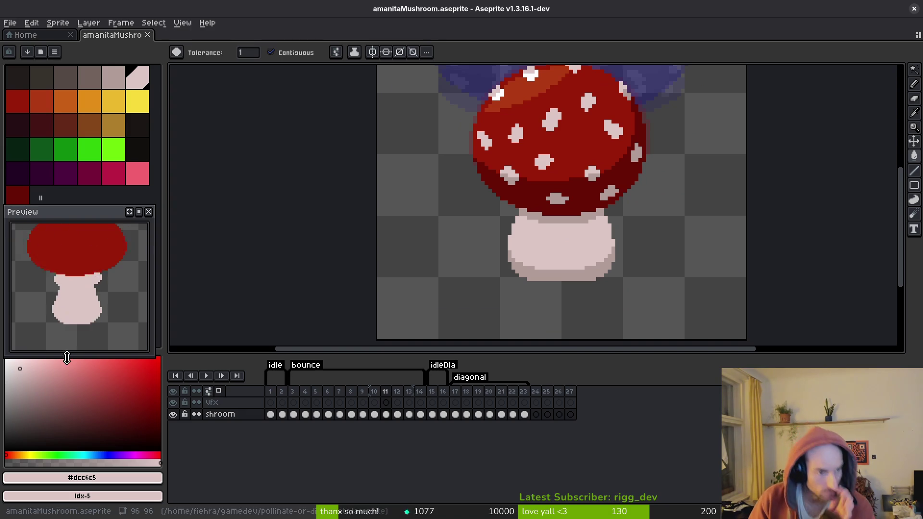
{"action": "scroll", "coordinate": [74, 315], "scroll_direction": "down", "scroll_amount": 3}
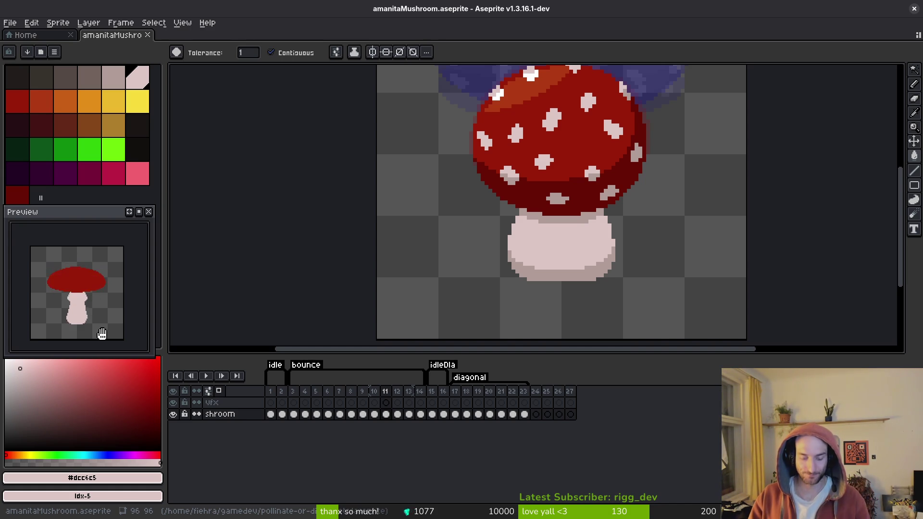
- Save amanitaMushroom.aseprite and export frames 1–13 as a sprite sheet
{"action": "key", "text": "ctrl+s"}
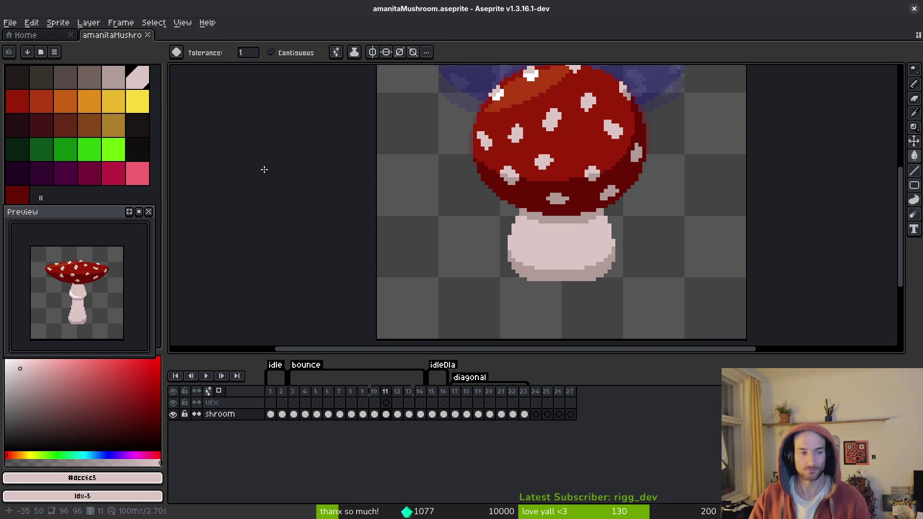
{"action": "scroll", "coordinate": [652, 233], "scroll_direction": "right", "scroll_amount": 2}
{"action": "key", "text": "ctrl+e"}
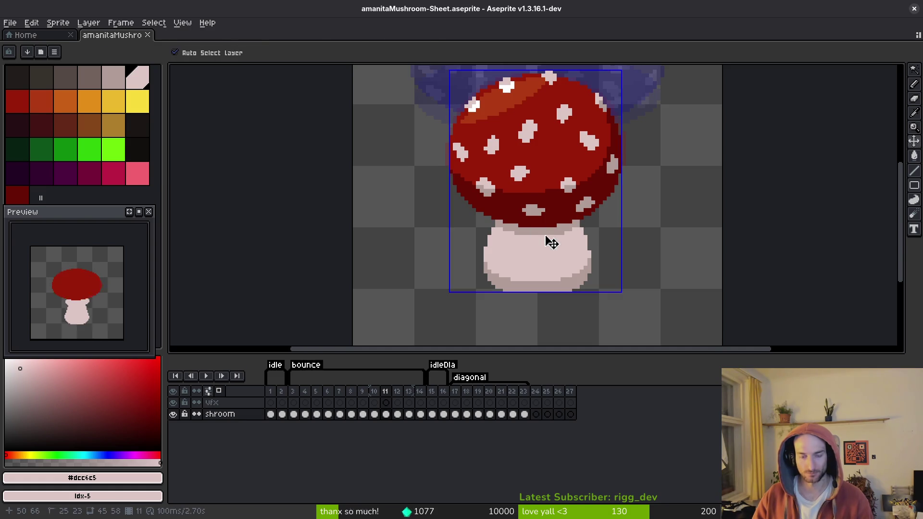
{"action": "key", "text": "Return"}
{"action": "key", "text": "ctrl+e"}
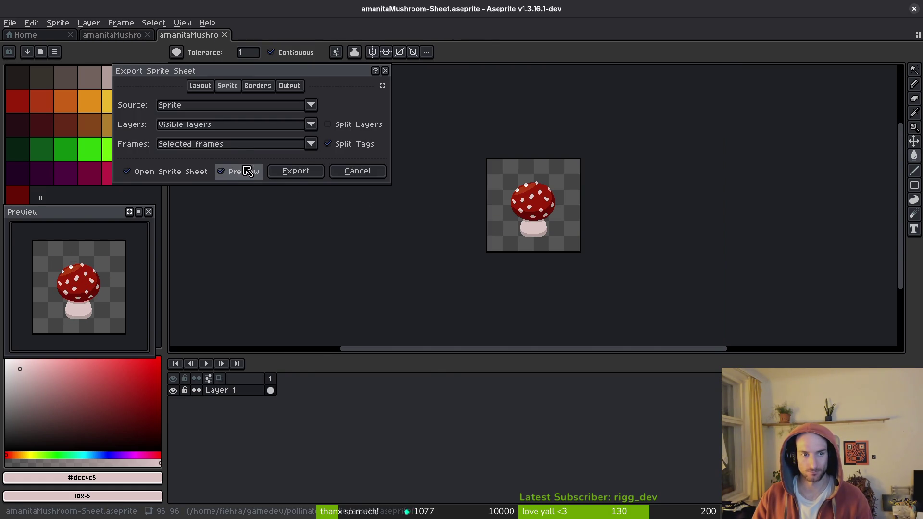
{"action": "key", "text": "Escape"}
{"action": "left_click_drag", "start_coordinate": [275, 393], "coordinate": [418, 397]}
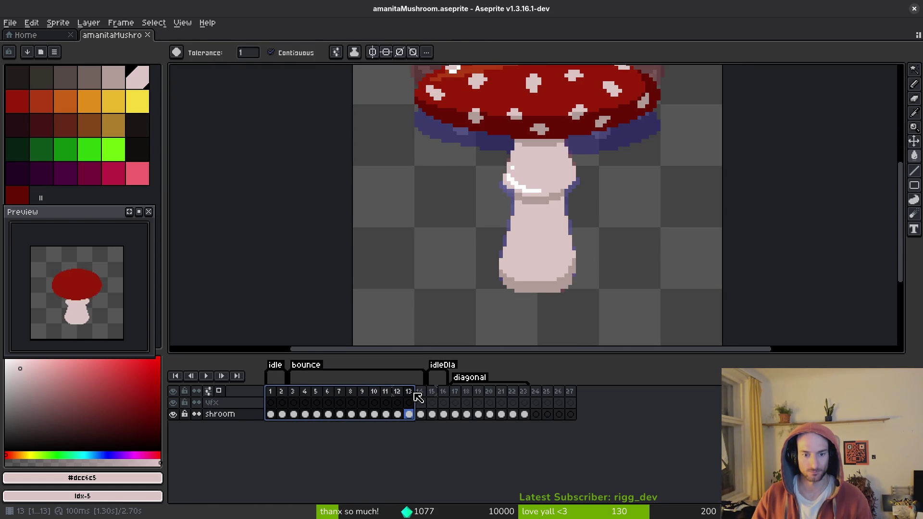
{"action": "key", "text": "ctrl+e"}
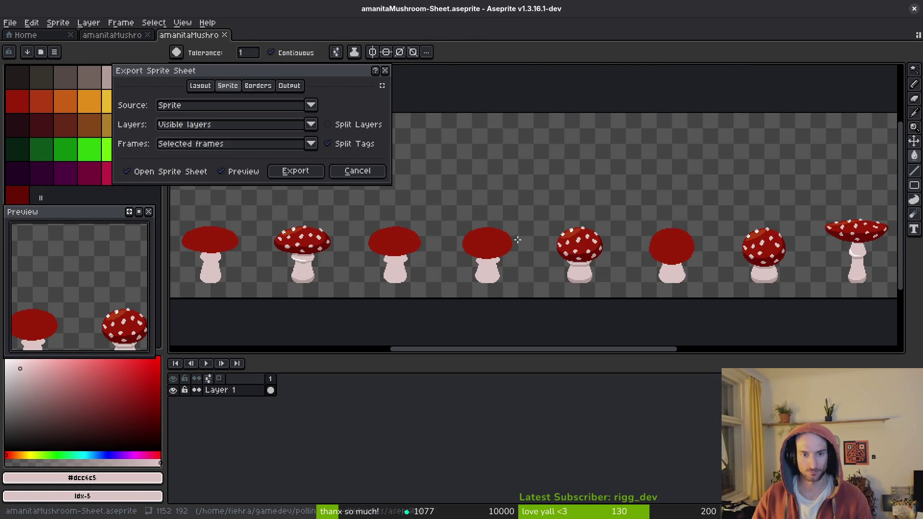
{"action": "left_click", "coordinate": [287, 171]}
- Set the output to assets/art/enemies/amanitaMushroom-Sheet.png, confirm the overwrite, and export
{"action": "key", "text": "ctrl+alt+shift+s"}
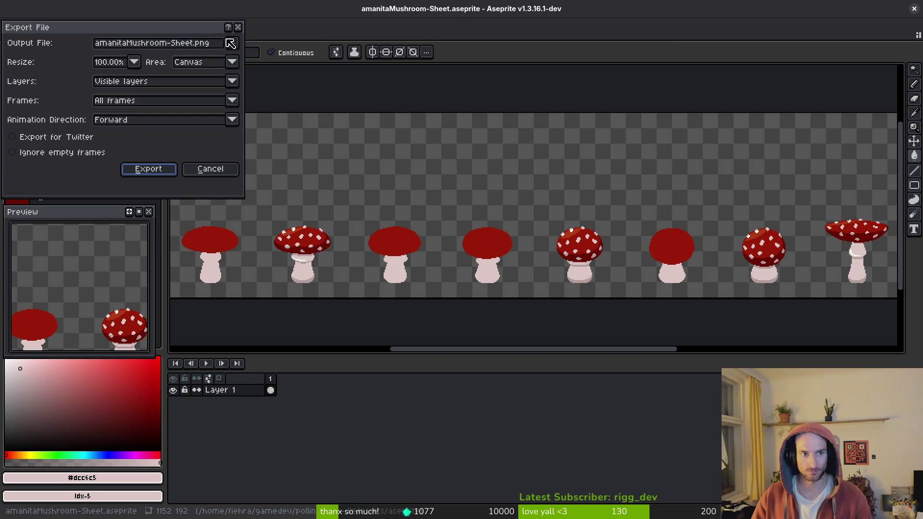
{"action": "left_click", "coordinate": [232, 43]}
{"action": "left_click", "coordinate": [246, 58]}
{"action": "left_click", "coordinate": [141, 90]}
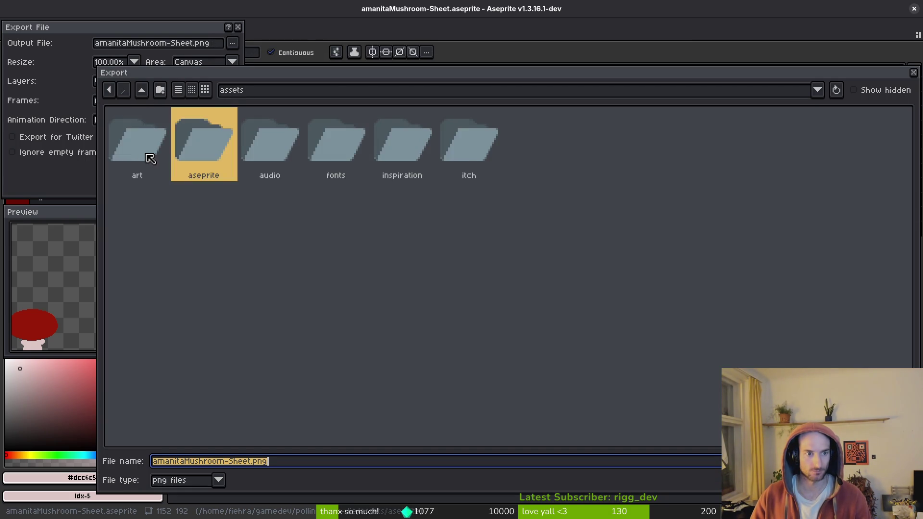
{"action": "double_click", "coordinate": [139, 140]}
{"action": "double_click", "coordinate": [402, 150]}
{"action": "left_click", "coordinate": [156, 150]}
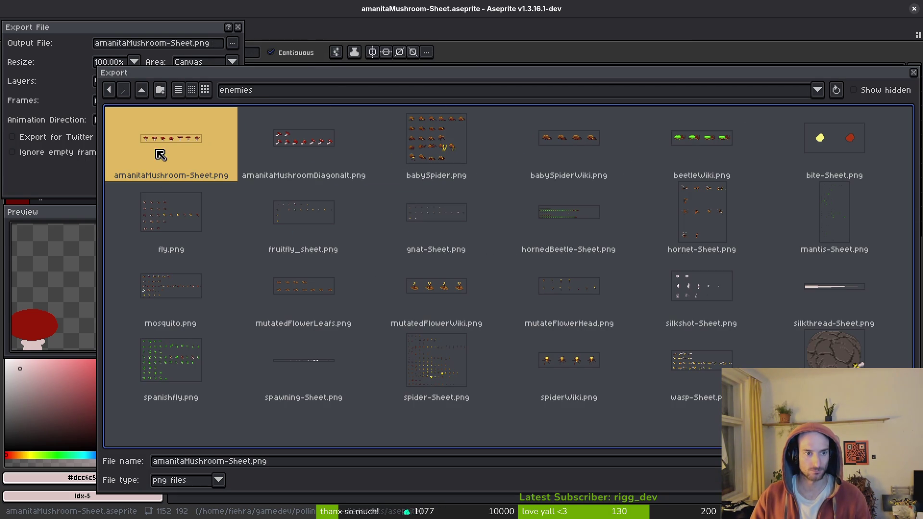
{"action": "key", "text": "Return"}
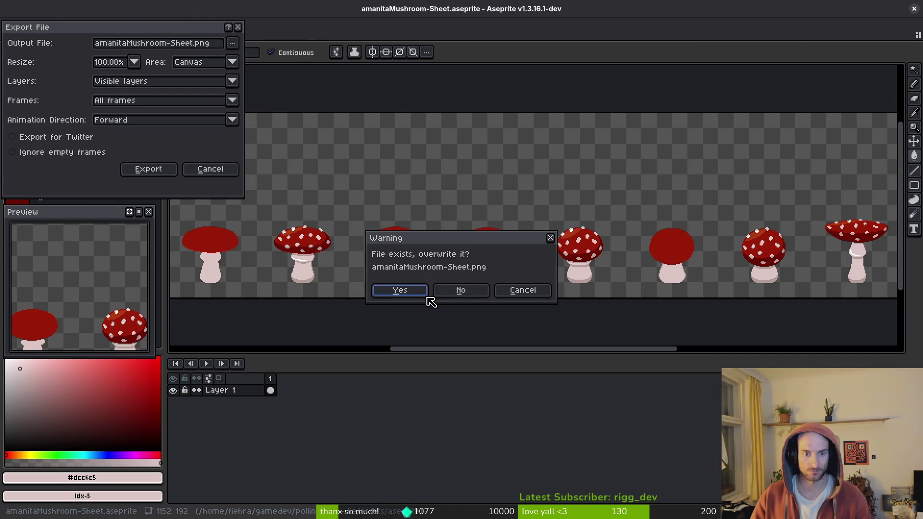
{"action": "left_click", "coordinate": [412, 291]}
{"action": "left_click", "coordinate": [161, 169]}
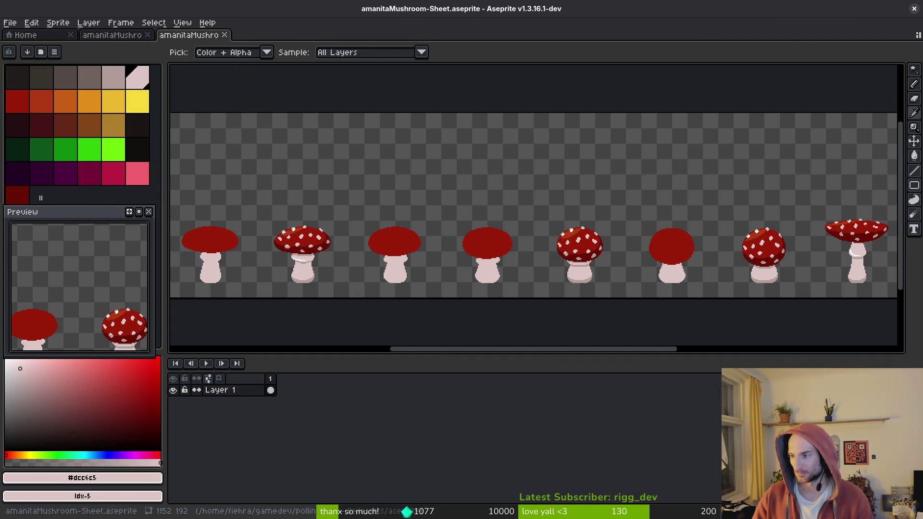
{"action": "key", "text": "alt+Tab"}
- Set the mushroom Sprite2D's Hframes to 12 and save the scene
{"action": "left_click", "coordinate": [28, 106]}
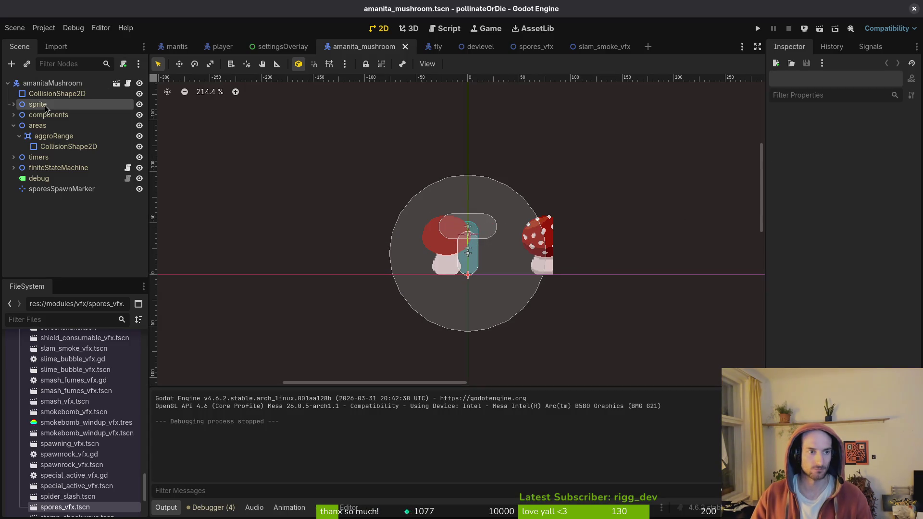
{"action": "left_click", "coordinate": [13, 105]}
{"action": "left_click", "coordinate": [48, 115]}
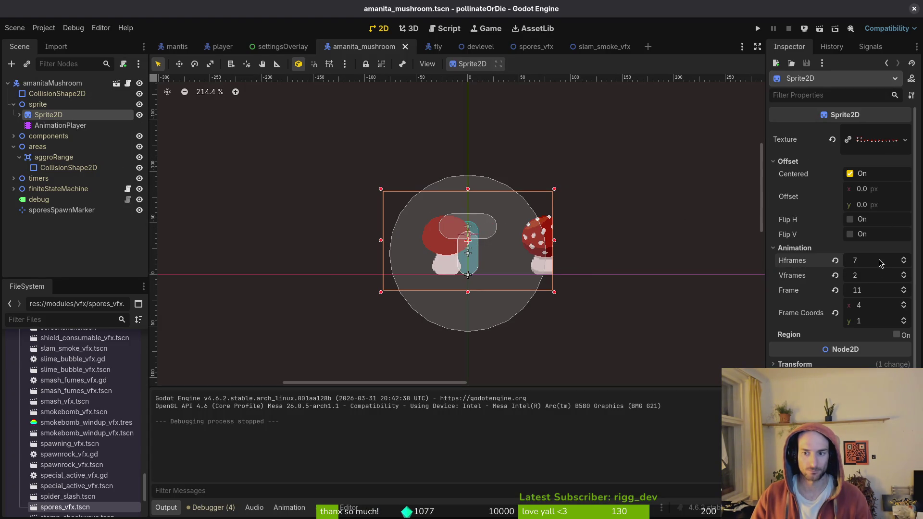
{"action": "key", "text": "Return"}
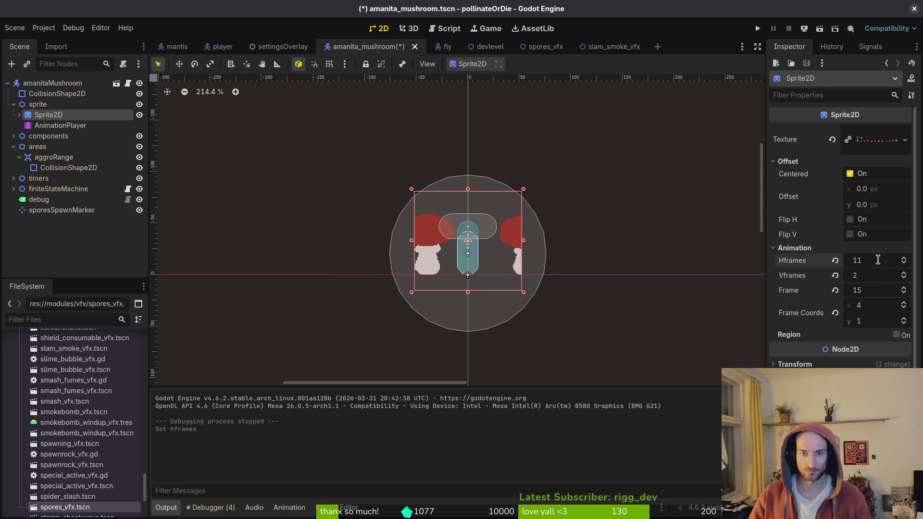
{"action": "type", "text": "0"}
{"action": "key", "text": "Return"}
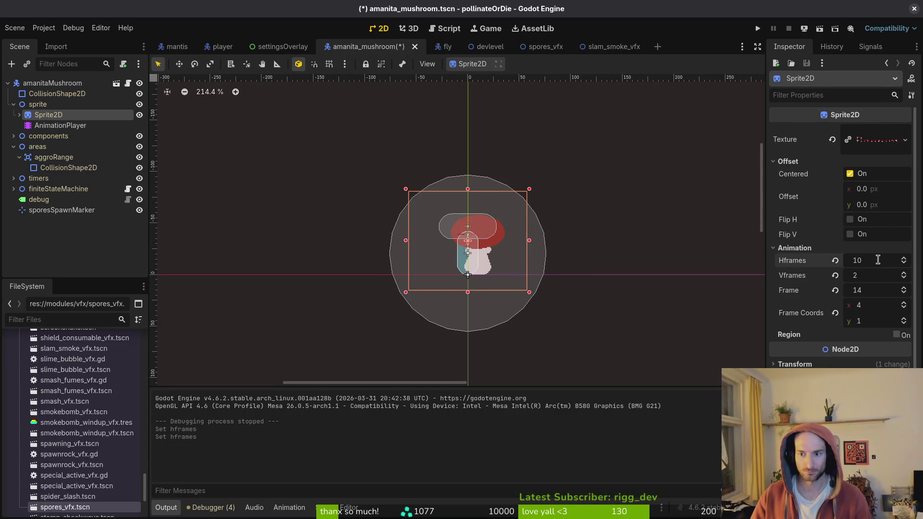
{"action": "type", "text": "12"}
{"action": "key", "text": "Return"}
{"action": "key", "text": "ctrl+s"}
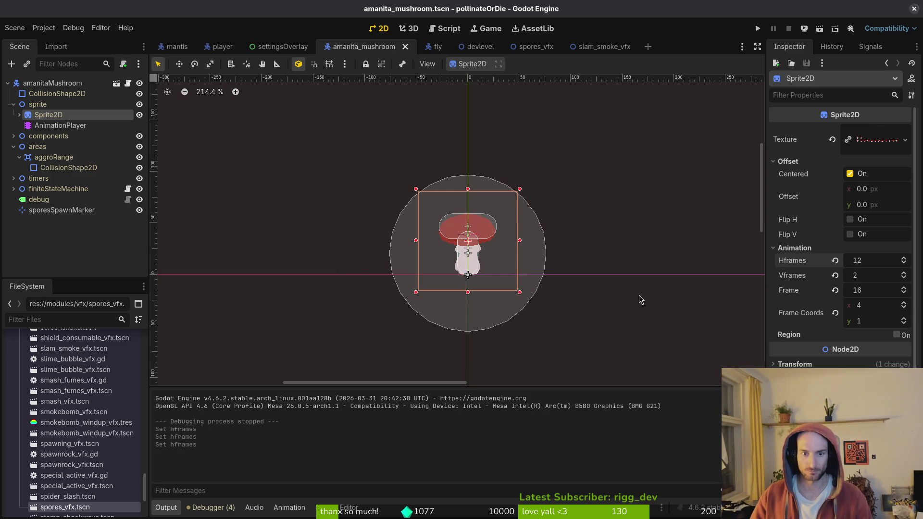
- Load the spores animation, delete its old frame track, set length to 14, and save
{"action": "left_click", "coordinate": [60, 125]}
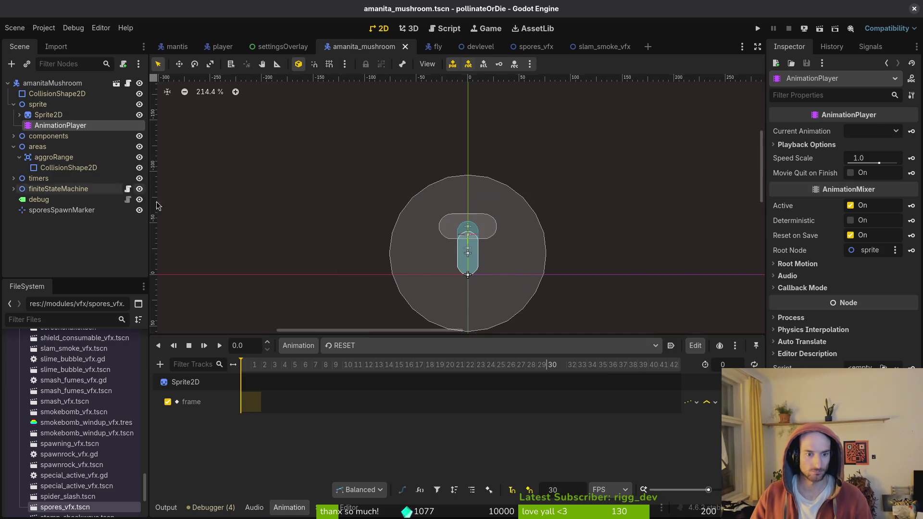
{"action": "left_click", "coordinate": [370, 346]}
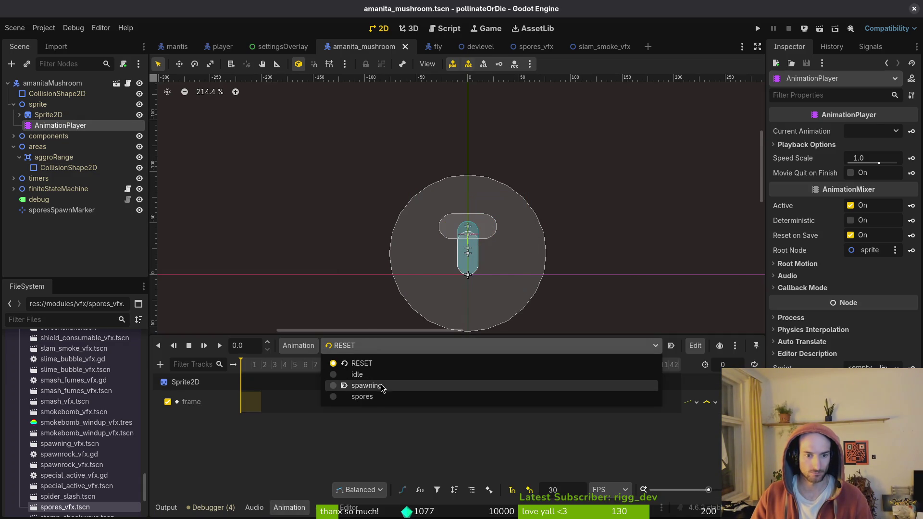
{"action": "left_click", "coordinate": [373, 401]}
{"action": "key", "text": "Delete"}
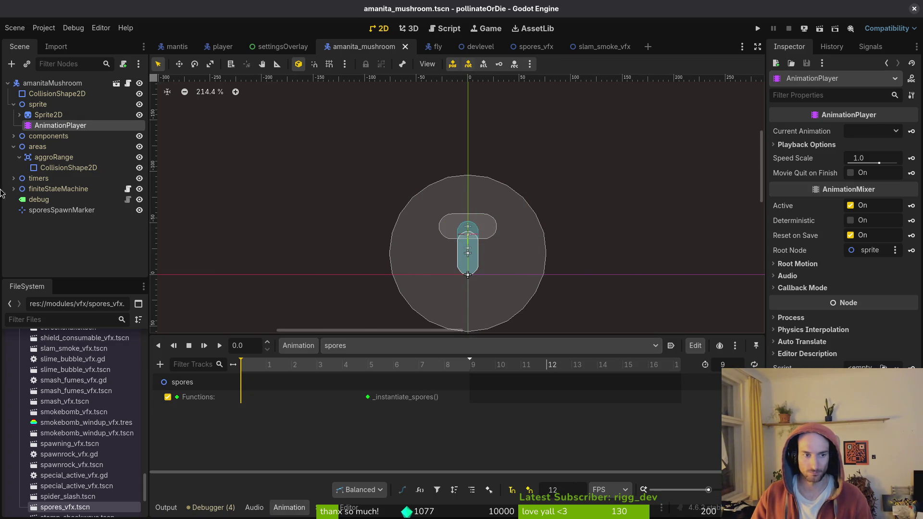
{"action": "left_click", "coordinate": [46, 118]}
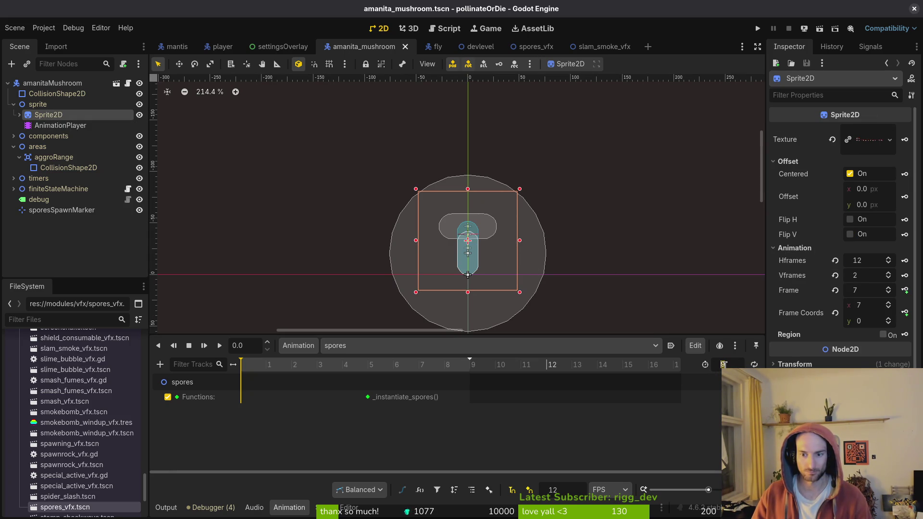
{"action": "type", "text": "14"}
{"action": "key", "text": "Return"}
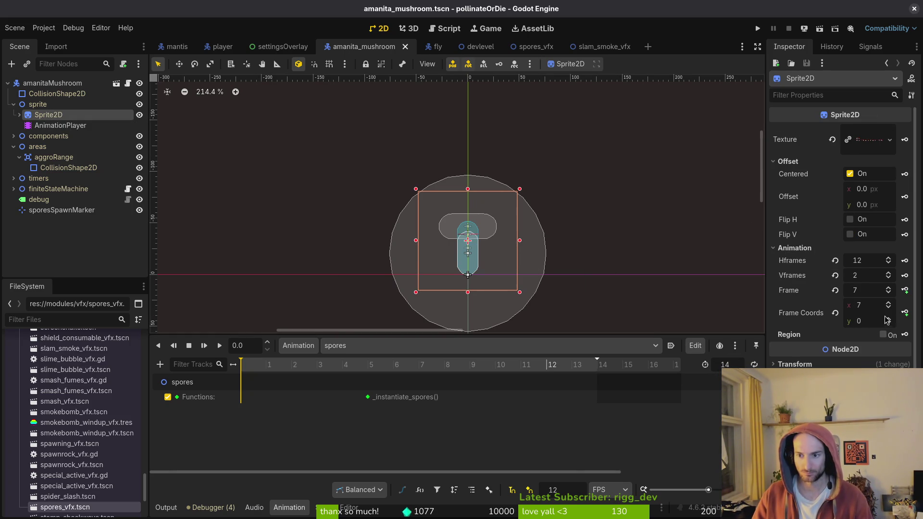
{"action": "left_click", "coordinate": [835, 313]}
{"action": "key", "text": "ctrl+s"}
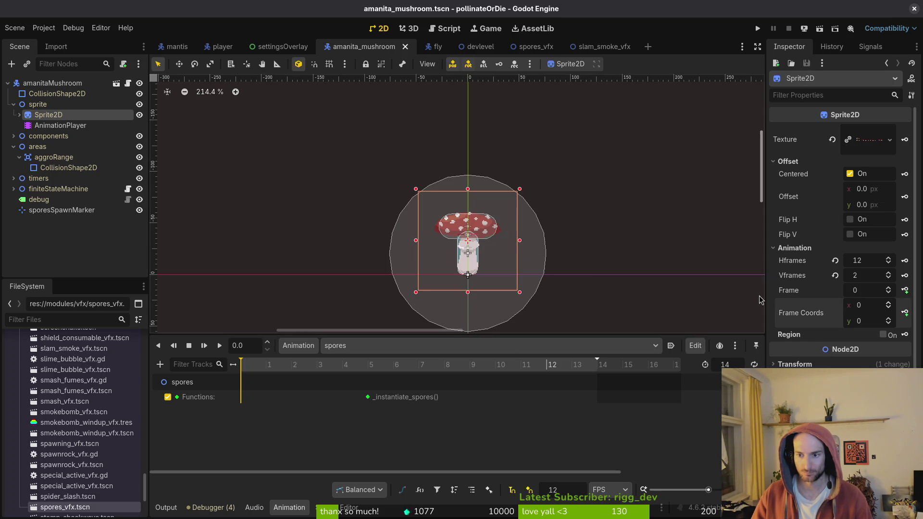
- Key the Sprite2D frame on a new track, stepping through sheet frames 12 to 23
{"action": "left_click", "coordinate": [889, 319]}
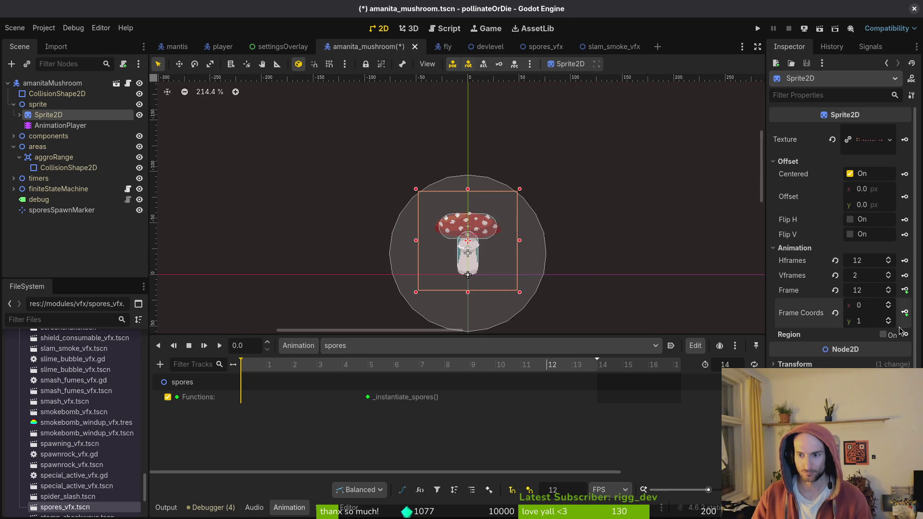
{"action": "left_click", "coordinate": [905, 291]}
{"action": "left_click", "coordinate": [505, 288]}
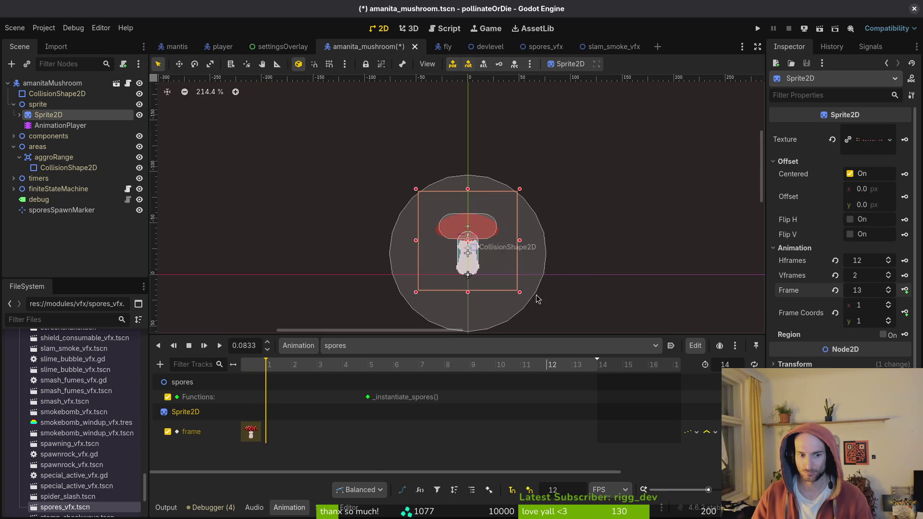
{"action": "left_click", "coordinate": [906, 291]}
{"action": "left_click", "coordinate": [906, 291]}
{"action": "left_click", "coordinate": [906, 291]}
{"action": "left_click", "coordinate": [906, 291]}
{"action": "left_click", "coordinate": [906, 291]}
{"action": "left_click", "coordinate": [906, 291]}
{"action": "left_click", "coordinate": [906, 291]}
{"action": "left_click", "coordinate": [906, 291]}
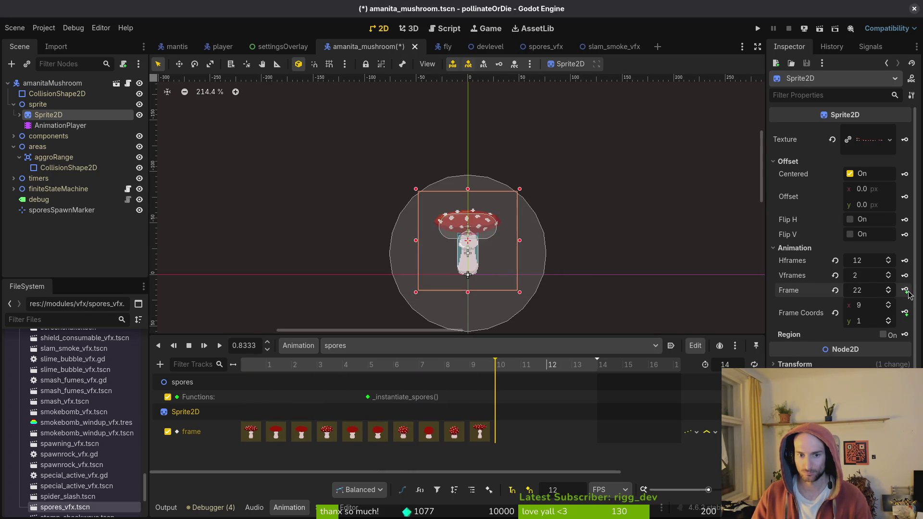
{"action": "left_click", "coordinate": [906, 291]}
{"action": "left_click", "coordinate": [906, 291]}
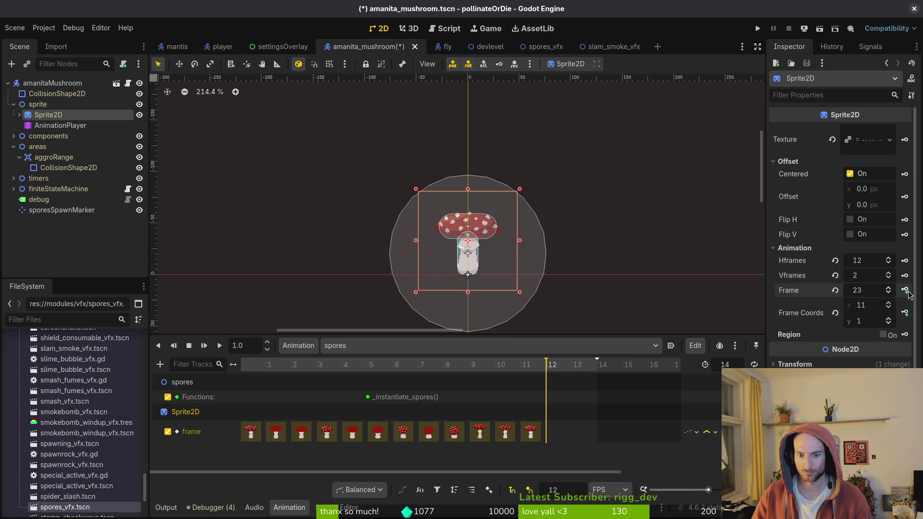
{"action": "left_click", "coordinate": [906, 291]}
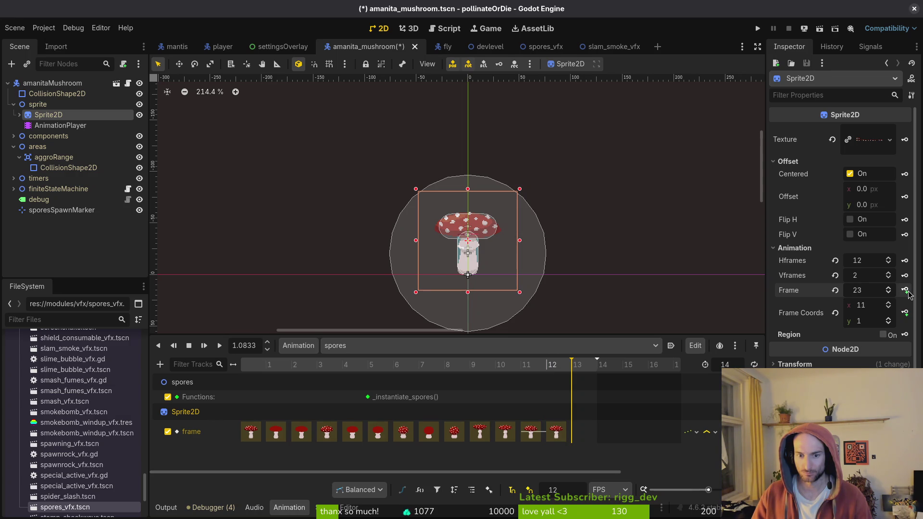
- Drag the last three frame keys later in time and save the scene
{"action": "left_click_drag", "start_coordinate": [558, 432], "coordinate": [572, 435]}
{"action": "left_click_drag", "start_coordinate": [507, 433], "coordinate": [551, 435]}
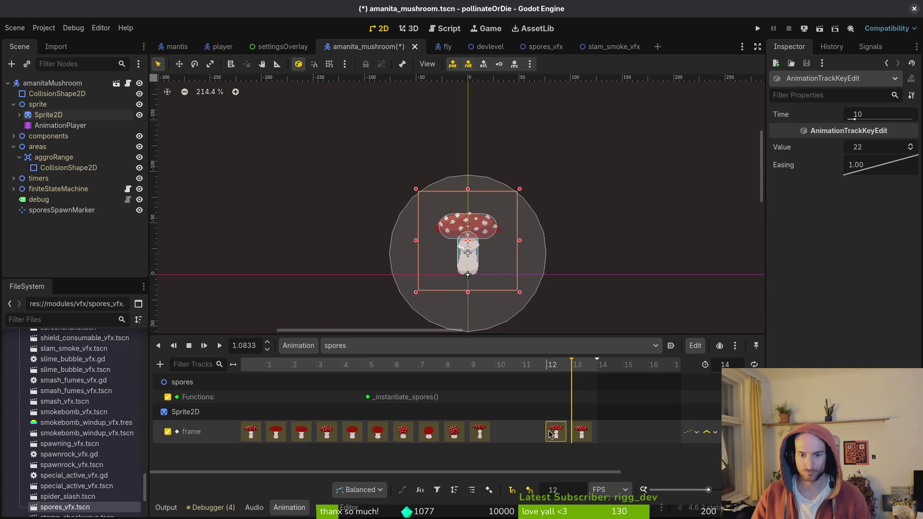
{"action": "mouse_move", "coordinate": [483, 434]}
{"action": "left_mouse_down"}
{"action": "mouse_move", "coordinate": [528, 436]}
{"action": "mouse_move", "coordinate": [503, 434]}
{"action": "left_mouse_up"}
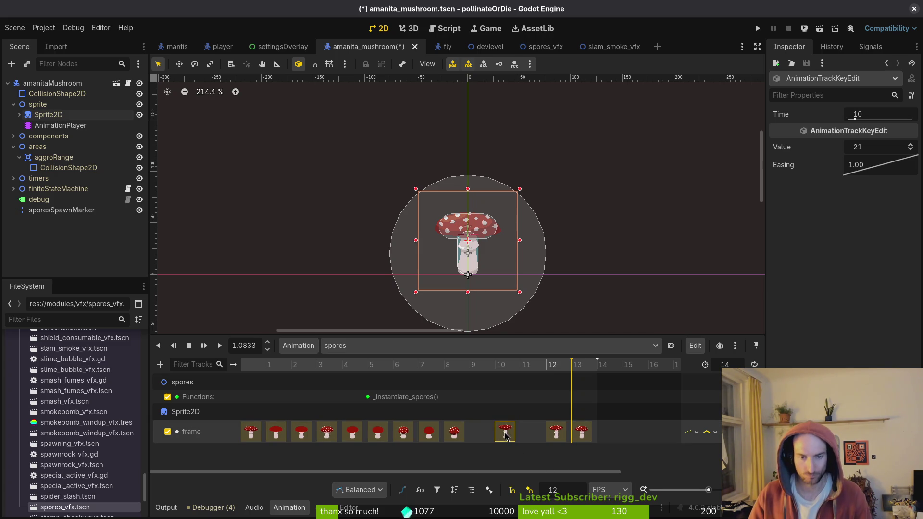
{"action": "key", "text": "ctrl+s"}
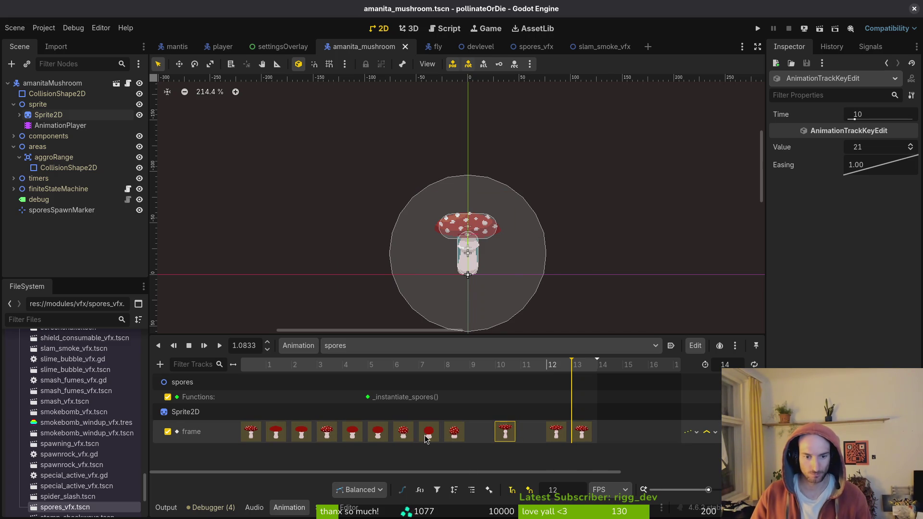
- Preview spores, move the _instantiate_spores() key to frame 10, save, and run the game
{"action": "left_click", "coordinate": [189, 346]}
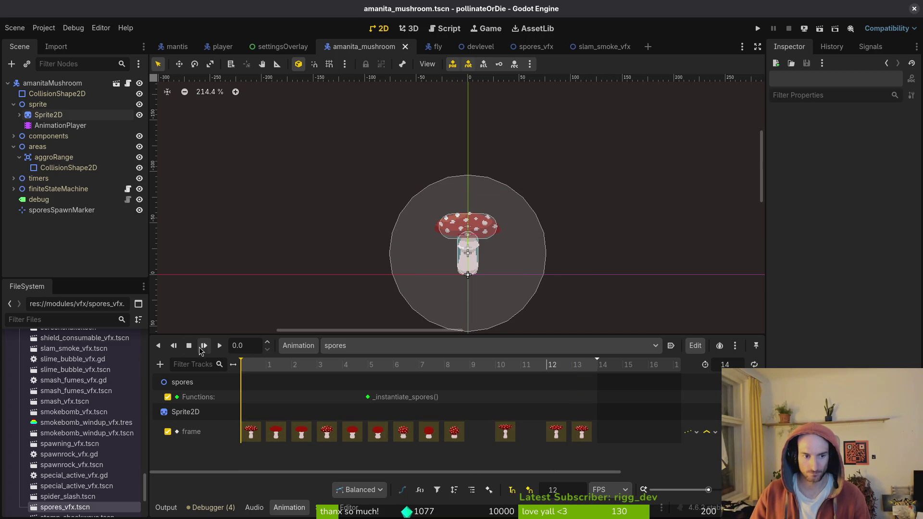
{"action": "left_click", "coordinate": [219, 346]}
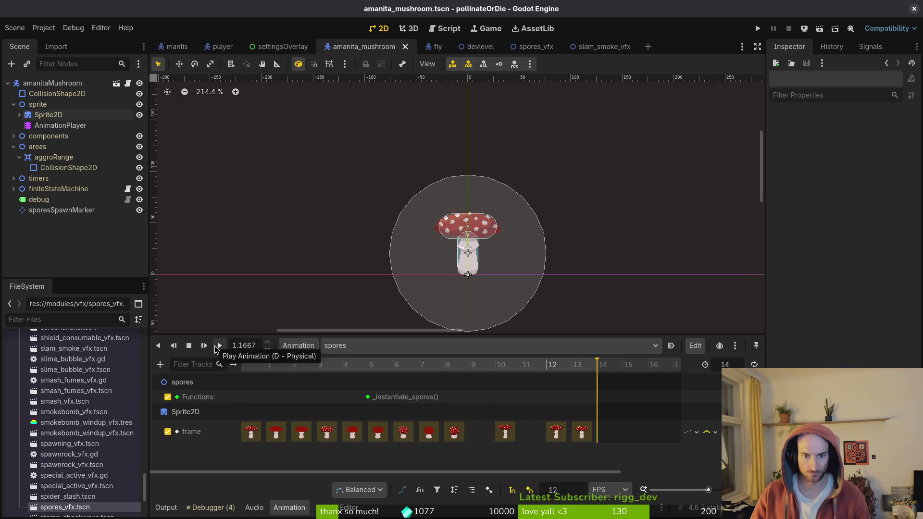
{"action": "left_click", "coordinate": [189, 346]}
{"action": "left_click", "coordinate": [217, 352]}
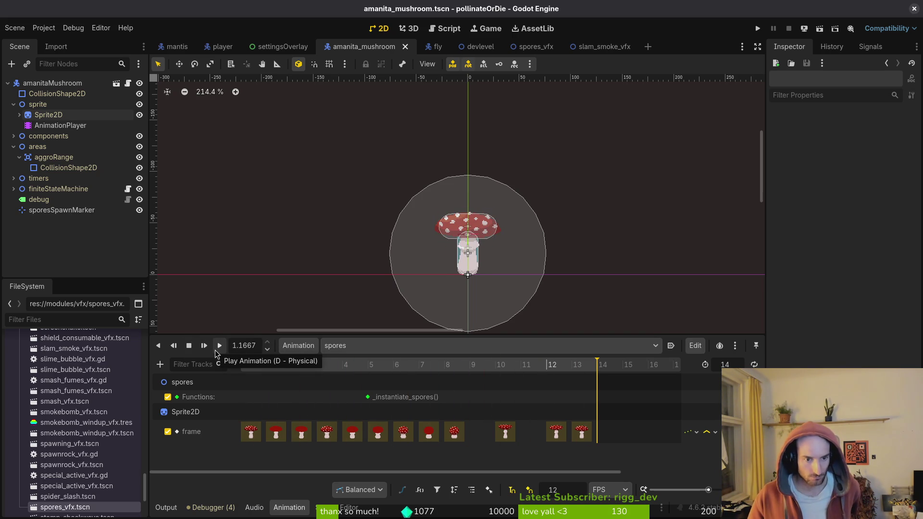
{"action": "left_click_drag", "start_coordinate": [368, 397], "coordinate": [501, 408]}
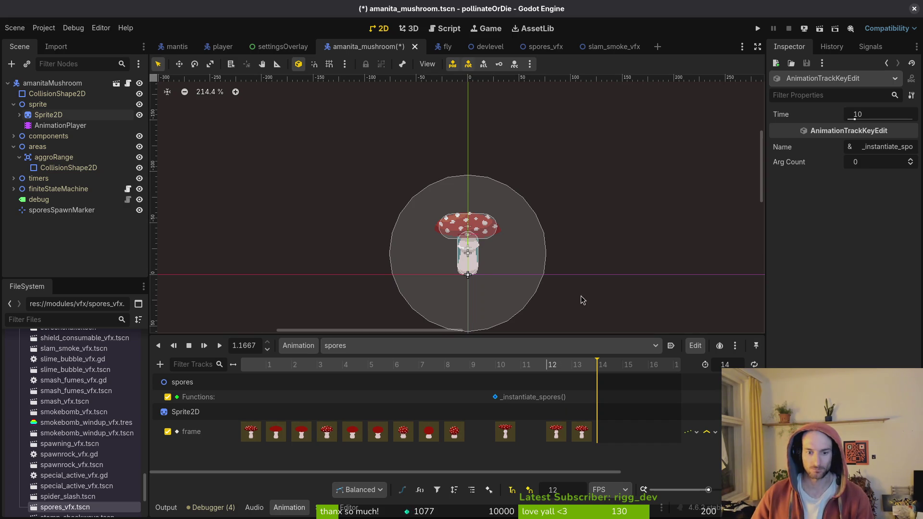
{"action": "key", "text": "ctrl+s"}
{"action": "left_click", "coordinate": [758, 30]}
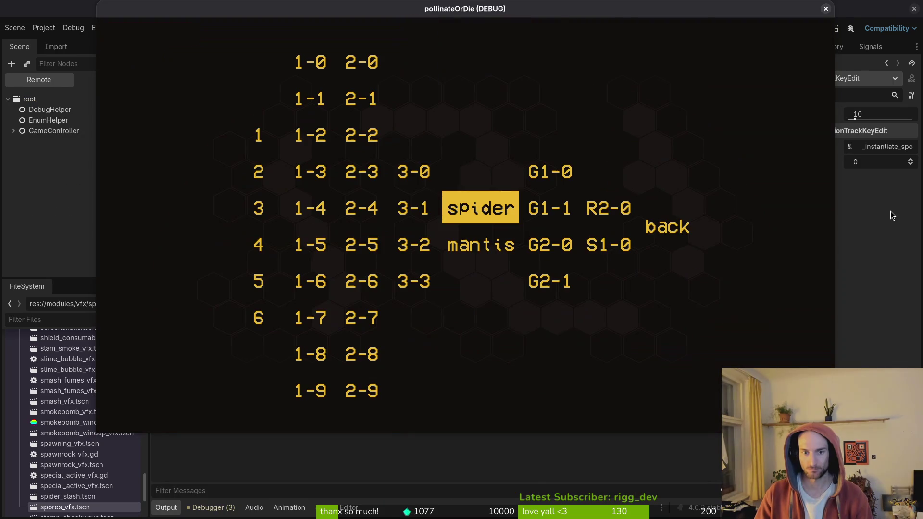
- Load level 3-1 and turn on collision display from the debugging options
{"action": "key", "text": "Left"}
{"action": "key", "text": "Return"}
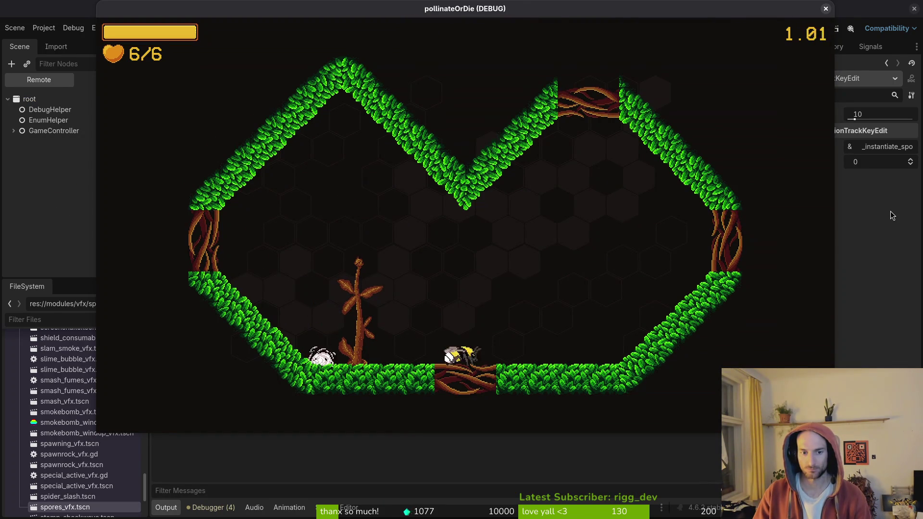
{"action": "key", "text": "Escape"}
{"action": "key", "text": "Down"}
{"action": "key", "text": "Return"}
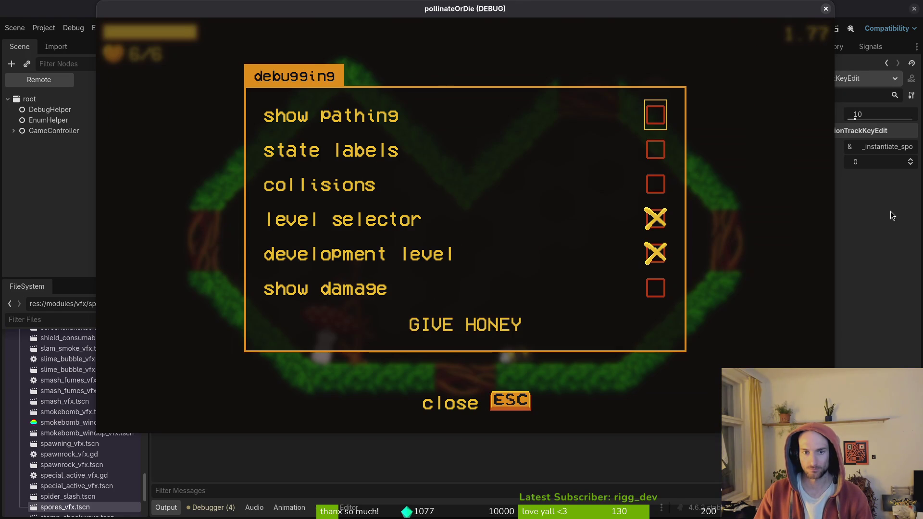
{"action": "key", "text": "Down"}
{"action": "key", "text": "Down"}
{"action": "key", "text": "Return"}
{"action": "key", "text": "Escape"}
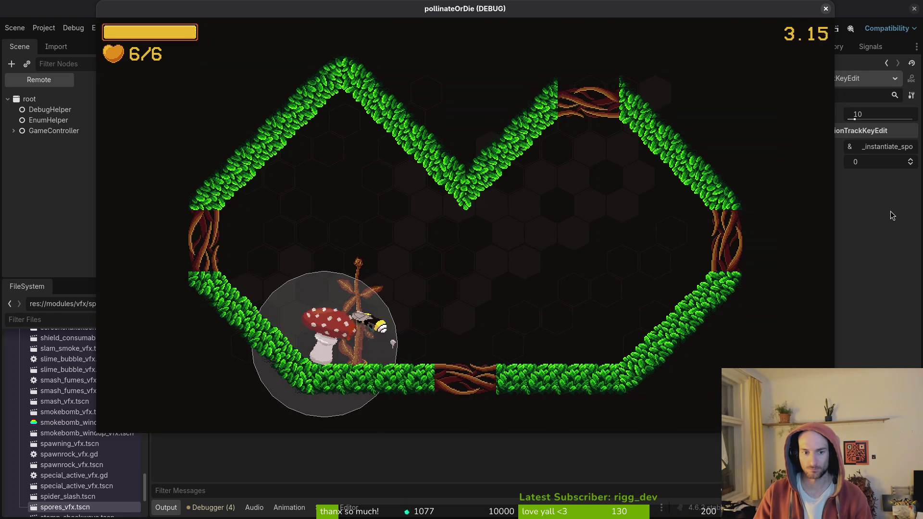
- Fly the bee at the mushroom enemy, attacking and dodging its spores, then pause the game
{"action": "key", "text": "Right"}
{"action": "key", "text": "Left"}
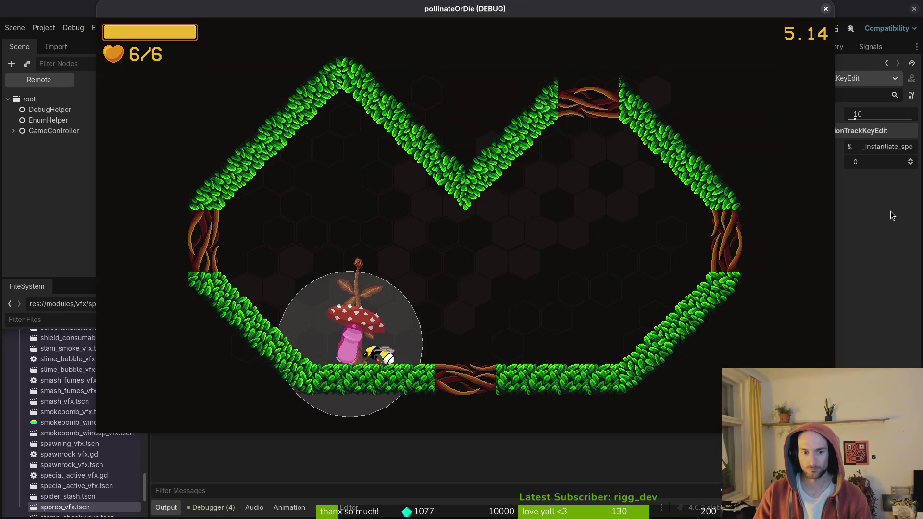
{"action": "key", "text": "Right"}
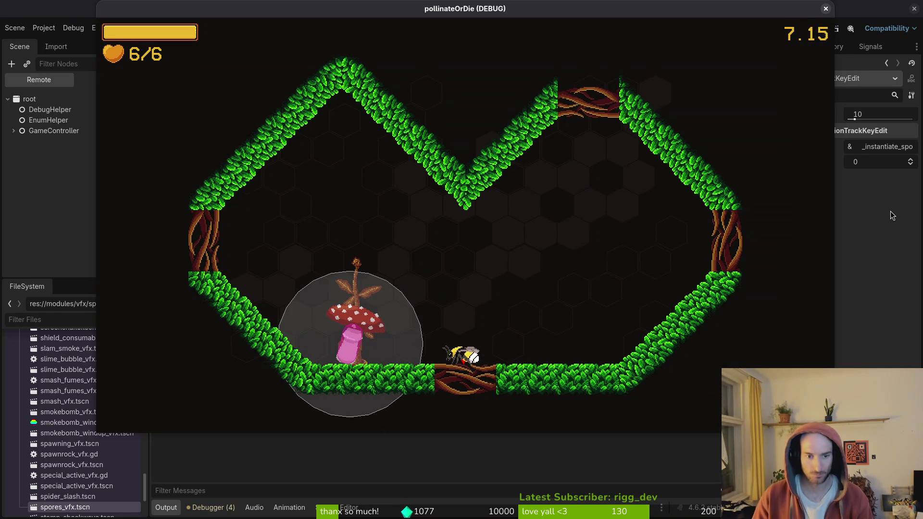
{"action": "key", "text": "Left"}
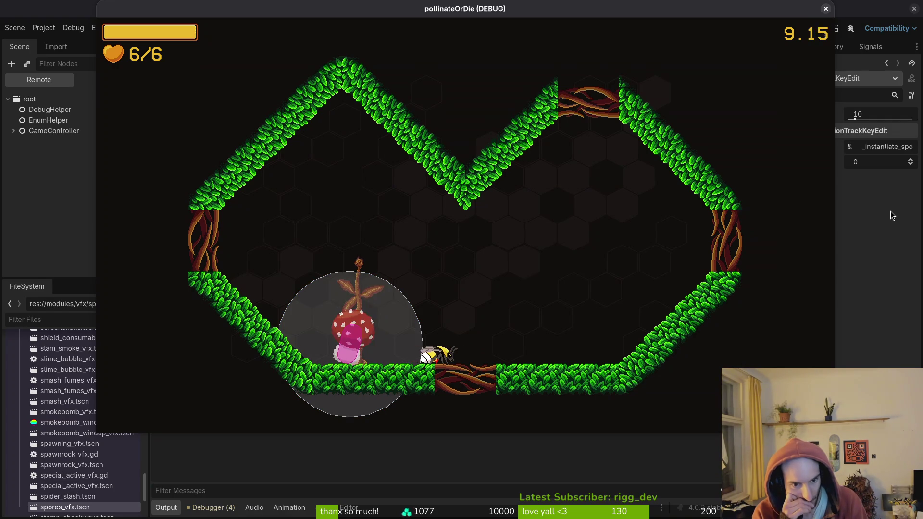
{"action": "key", "text": "Up"}
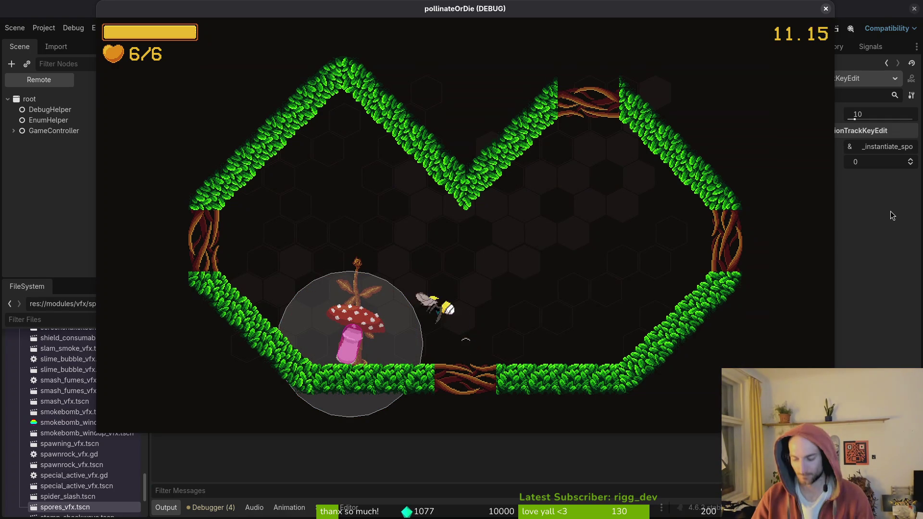
{"action": "key", "text": "Left"}
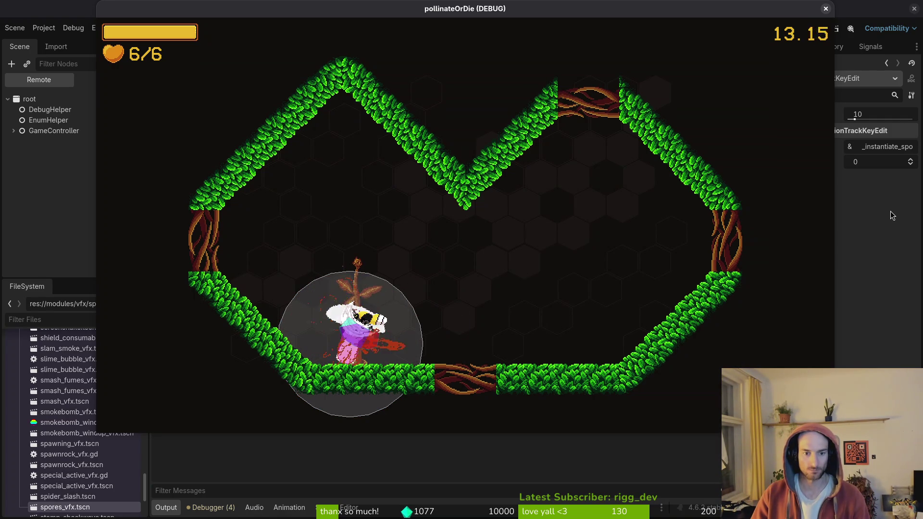
{"action": "key", "text": "Right"}
{"action": "key", "text": "Left"}
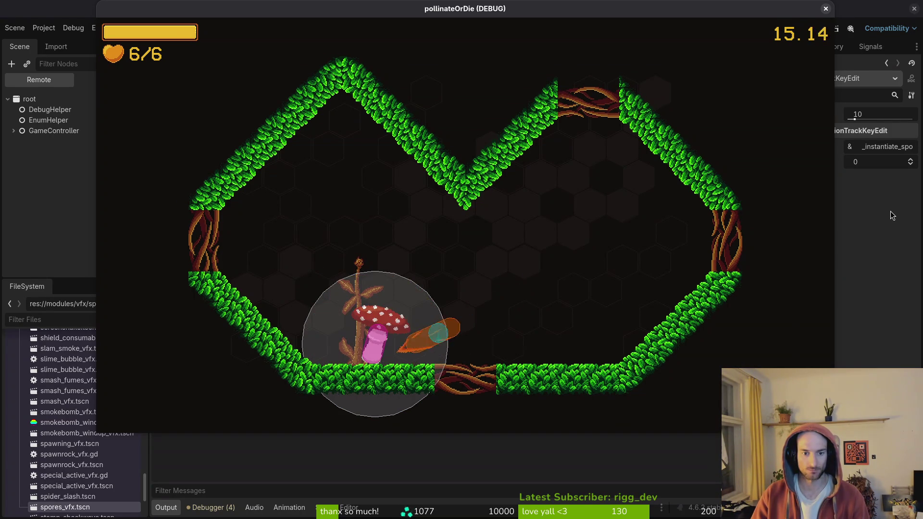
{"action": "key", "text": "Right"}
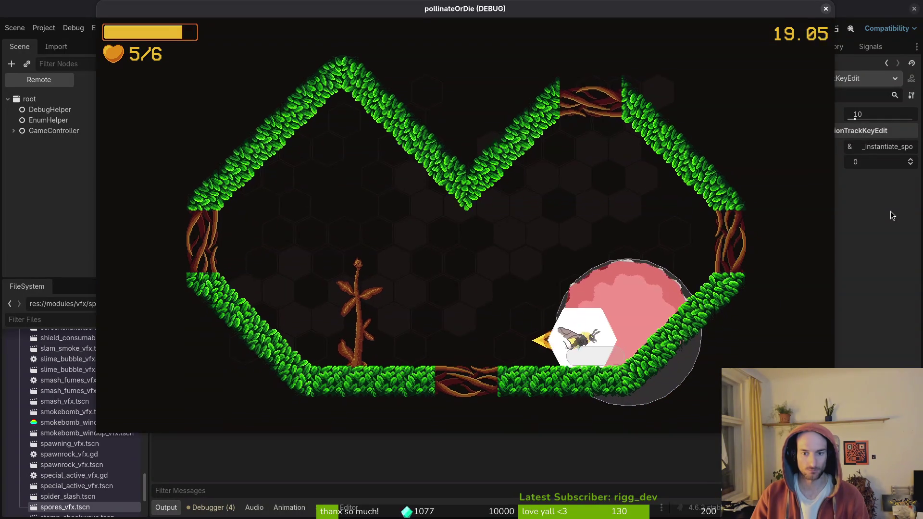
{"action": "key", "text": "Right"}
{"action": "key", "text": "Right"}
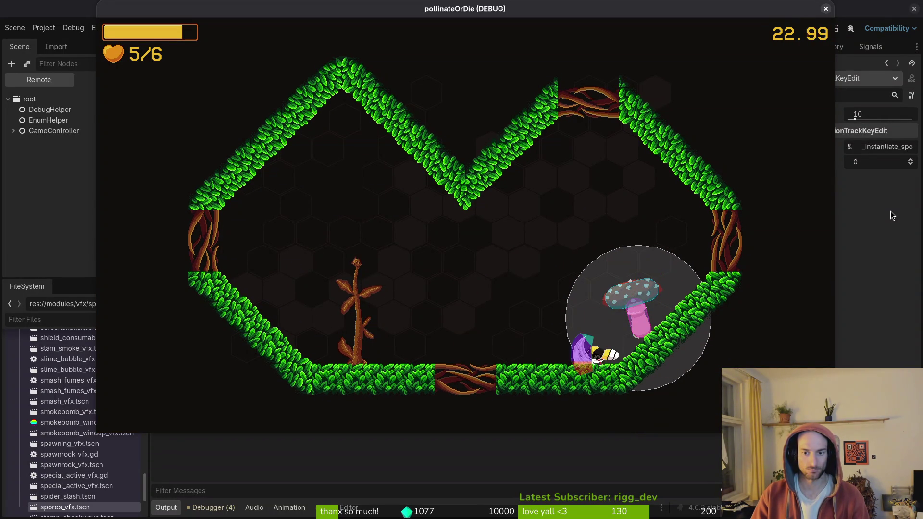
{"action": "key", "text": "Up"}
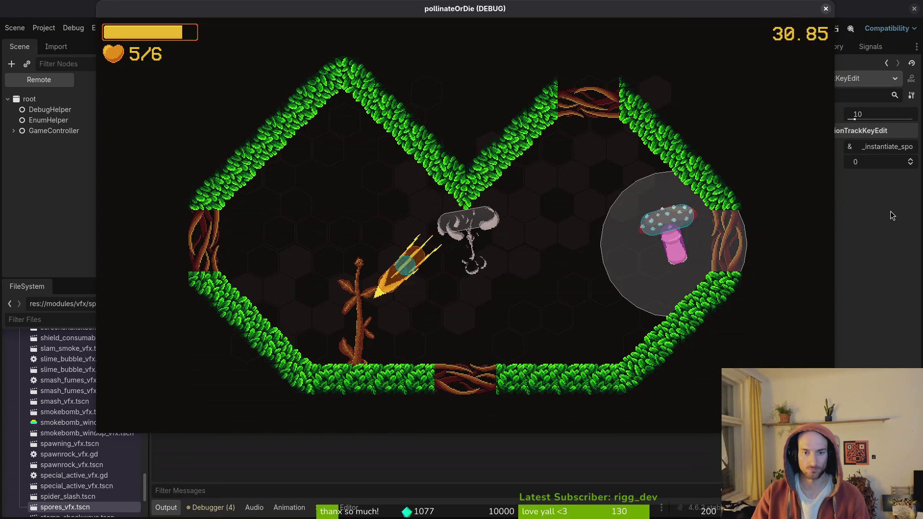
{"action": "key", "text": "Escape"}
- Close the running game and set the spores animation length to 13
{"action": "left_click", "coordinate": [826, 10]}
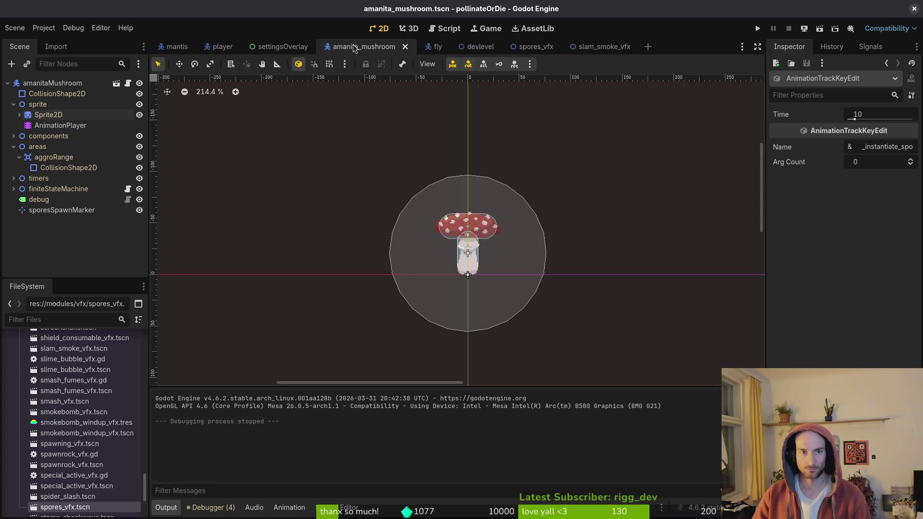
{"action": "left_click", "coordinate": [48, 114]}
{"action": "left_click", "coordinate": [61, 125]}
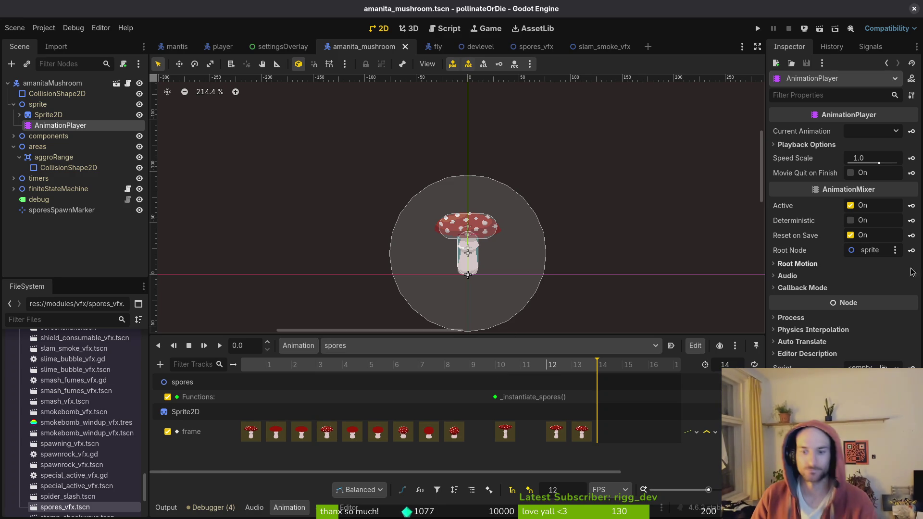
{"action": "left_click", "coordinate": [734, 365]}
{"action": "type", "text": "13"}
{"action": "key", "text": "Return"}
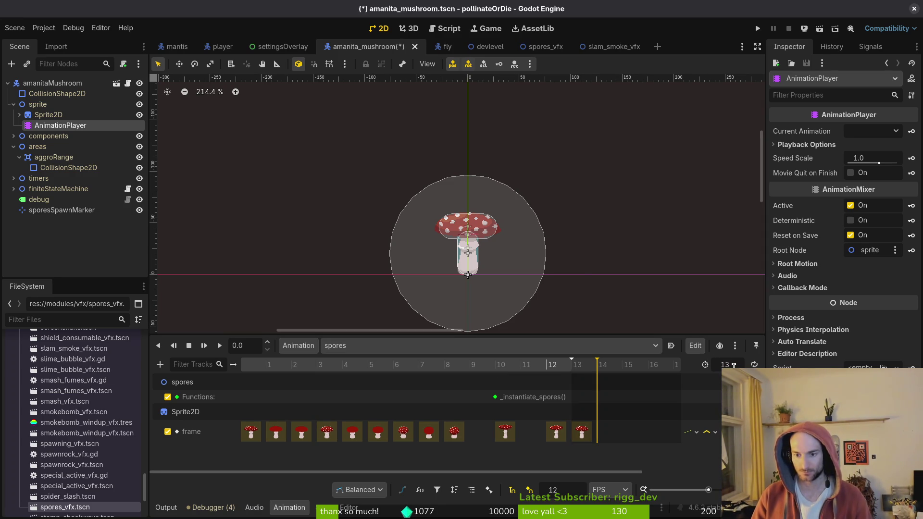
- Shift the trailing frame keys and the _instantiate_spores() call one frame earlier, then run the game
{"action": "left_click_drag", "start_coordinate": [512, 440], "coordinate": [487, 441]}
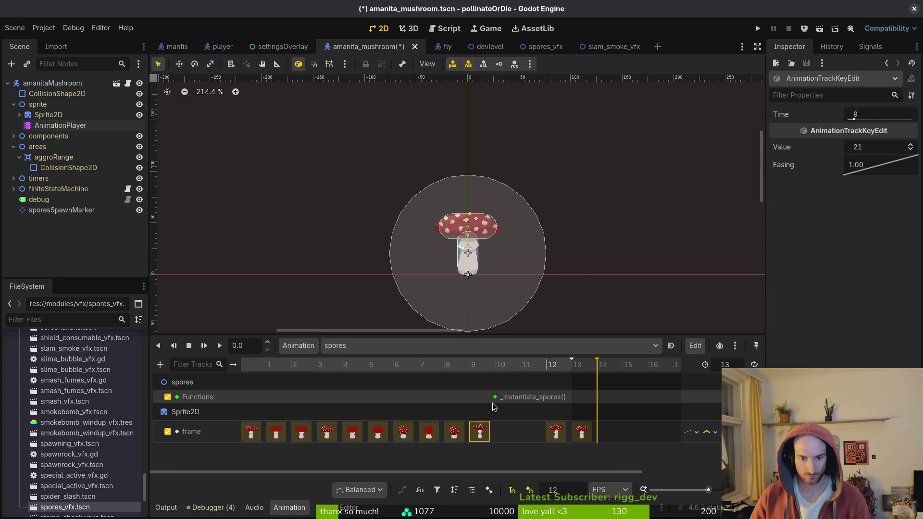
{"action": "left_click_drag", "start_coordinate": [496, 397], "coordinate": [470, 397]}
{"action": "mouse_move", "coordinate": [565, 435]}
{"action": "left_mouse_down"}
{"action": "mouse_move", "coordinate": [546, 436]}
{"action": "mouse_move", "coordinate": [565, 439]}
{"action": "left_mouse_up"}
{"action": "left_click", "coordinate": [757, 28]}
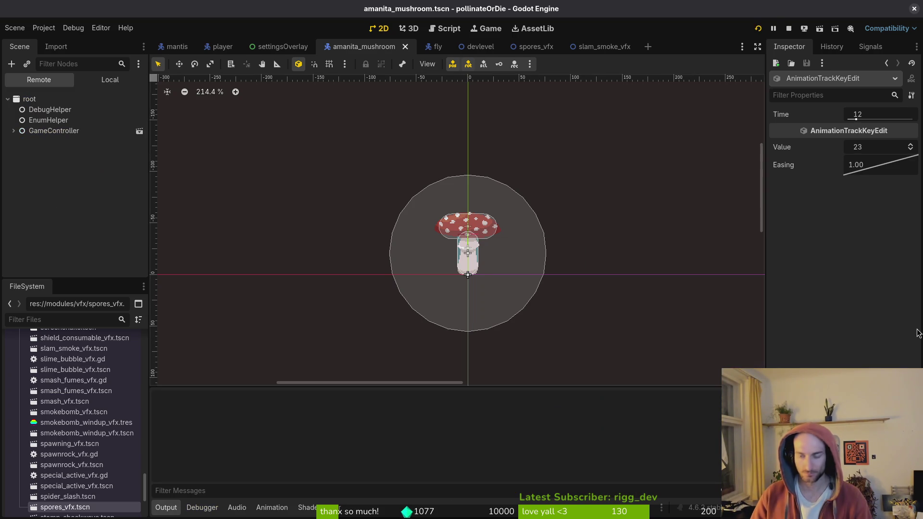
- Skip the splash screen and load level 3-1 from the debug level select
{"action": "key", "text": "Return"}
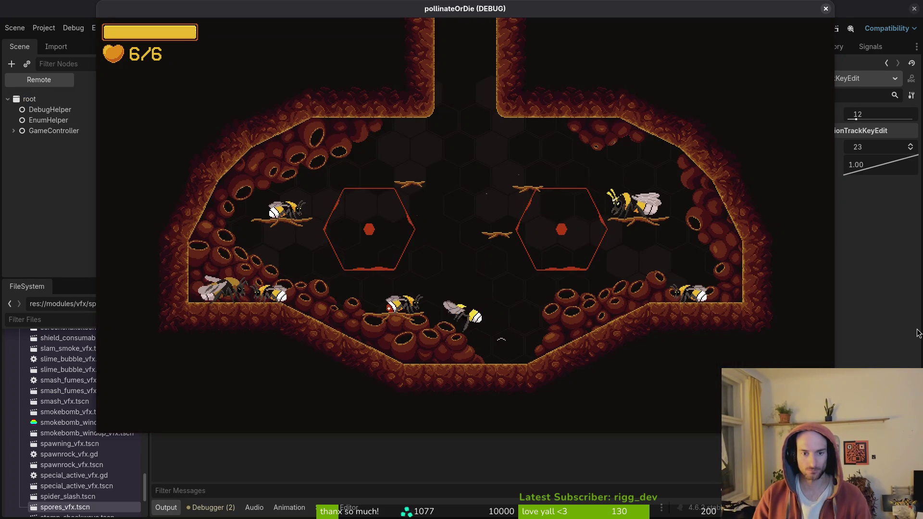
{"action": "key", "text": "Escape"}
{"action": "key", "text": "Left"}
{"action": "key", "text": "Down"}
{"action": "key", "text": "Up"}
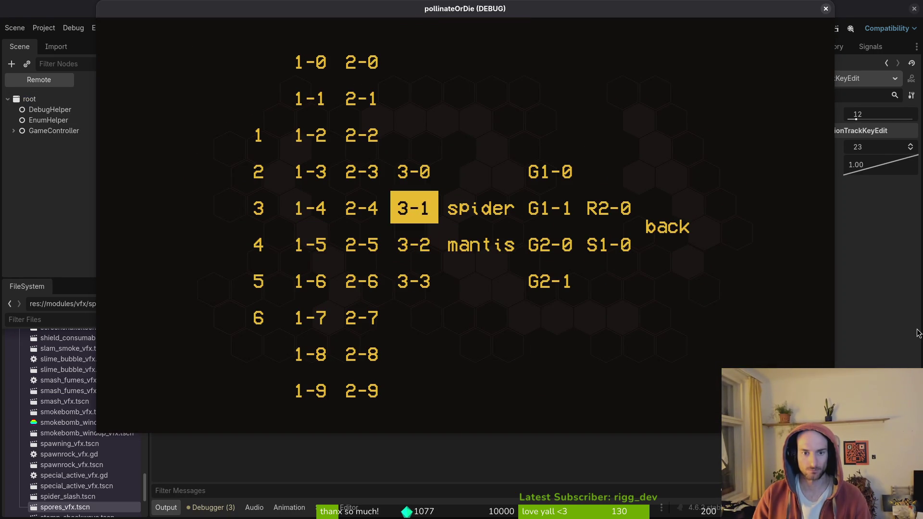
{"action": "key", "text": "Return"}
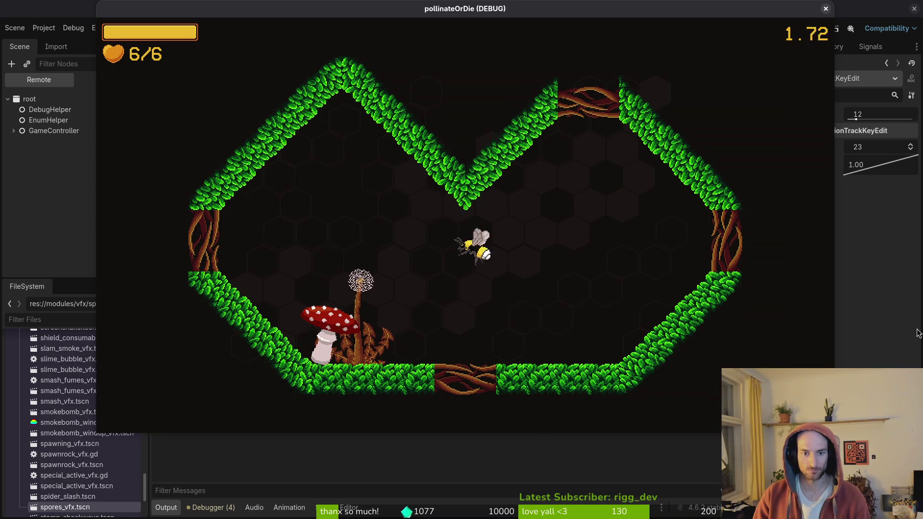
- Circle and attack the mushroom with the bee, then stop the game with F8
{"action": "key", "text": "Down"}
{"action": "key", "text": "Left"}
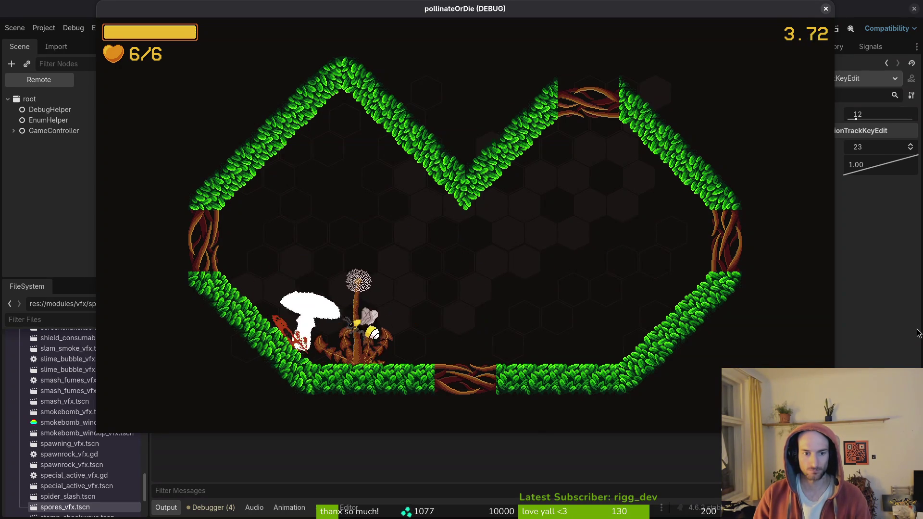
{"action": "key", "text": "Up"}
{"action": "key", "text": "Left"}
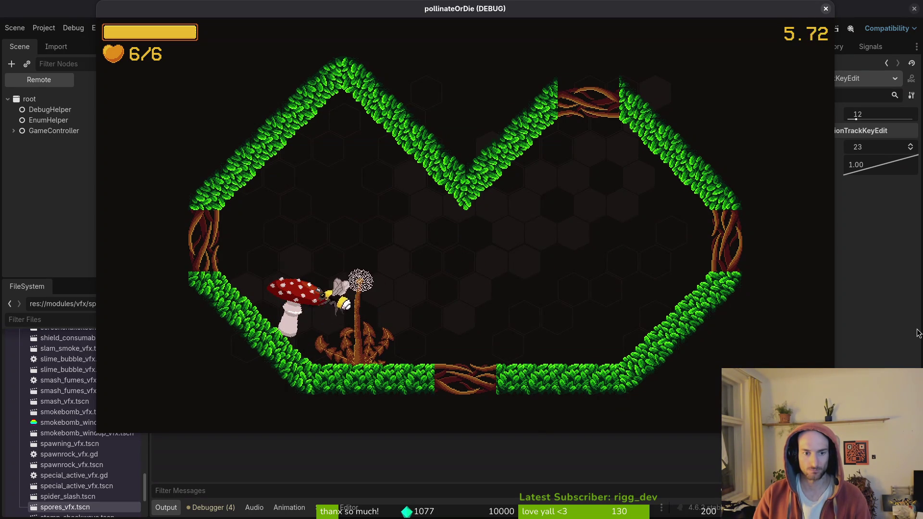
{"action": "key", "text": "Down"}
{"action": "key", "text": "Left"}
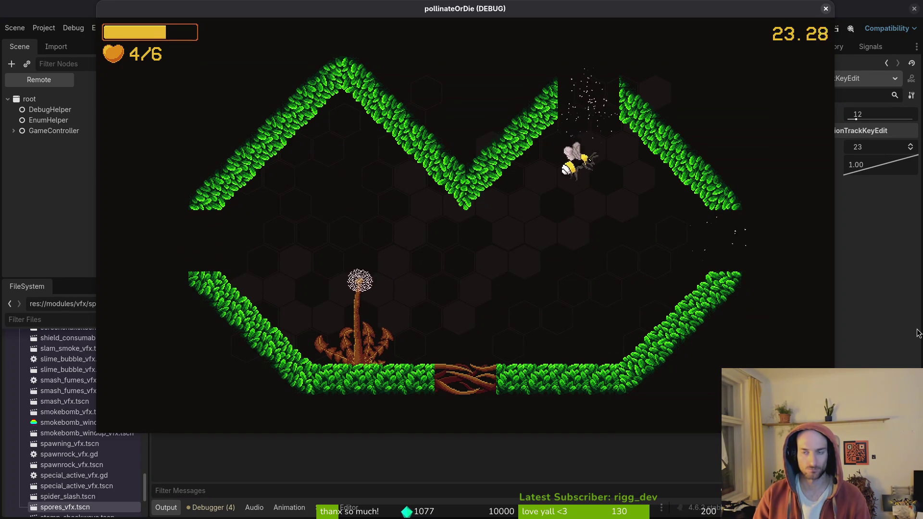
{"action": "key", "text": "F8"}
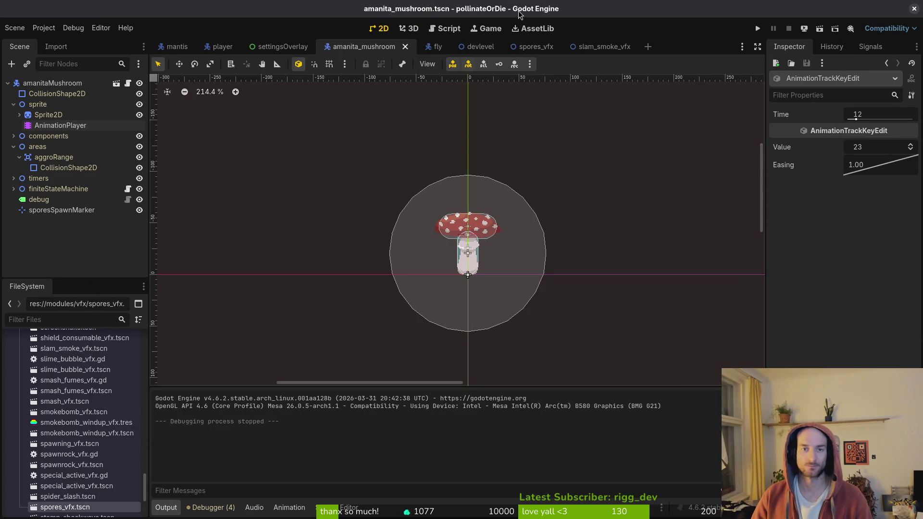
- Close the amanita_mushroom, fly, devlevel, spores_vfx and slam_smoke_vfx scenes, then quit Godot
{"action": "left_click", "coordinate": [406, 46]}
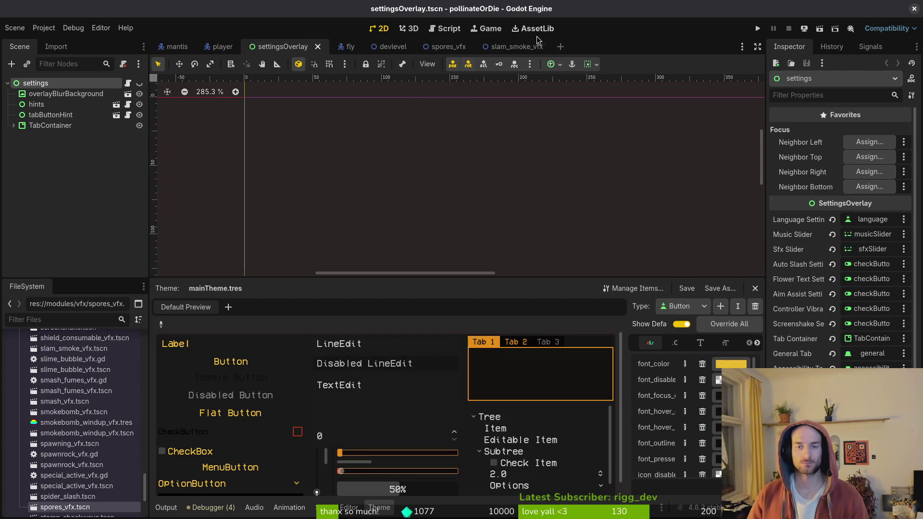
{"action": "middle_click", "coordinate": [349, 48]}
{"action": "middle_click", "coordinate": [350, 48]}
{"action": "middle_click", "coordinate": [349, 48]}
{"action": "middle_click", "coordinate": [353, 49]}
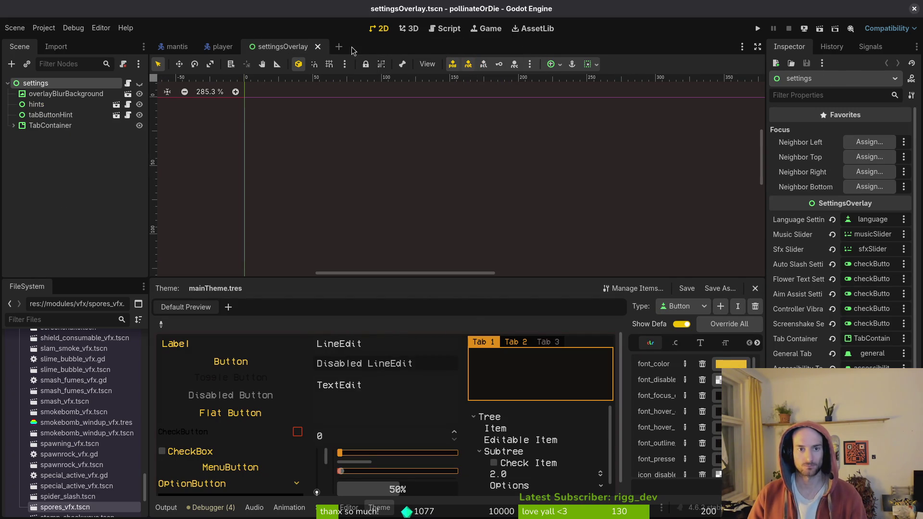
{"action": "left_click", "coordinate": [916, 9]}
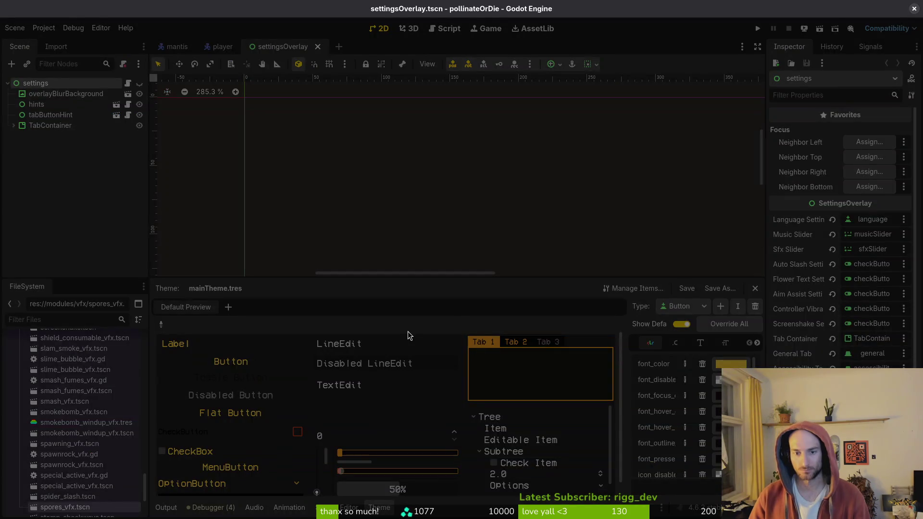
{"action": "key", "text": "g"}
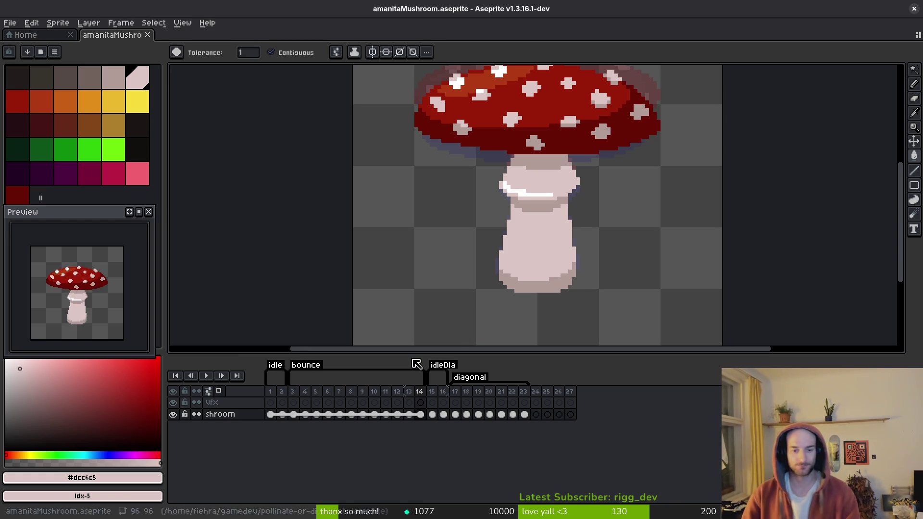
- Sample the stem shadow colour #b19d99 from bounce frame 3's stem
{"action": "left_click", "coordinate": [294, 397]}
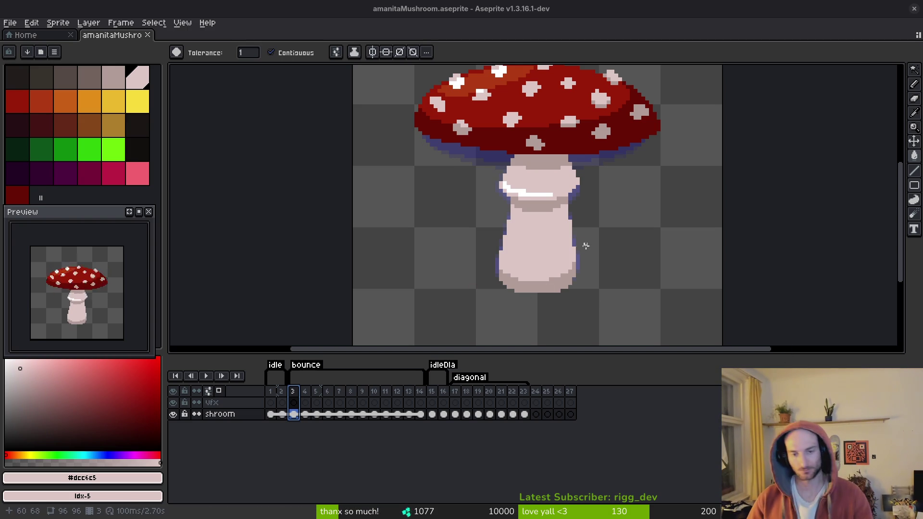
{"action": "left_click_drag", "start_coordinate": [484, 239], "coordinate": [506, 241]}
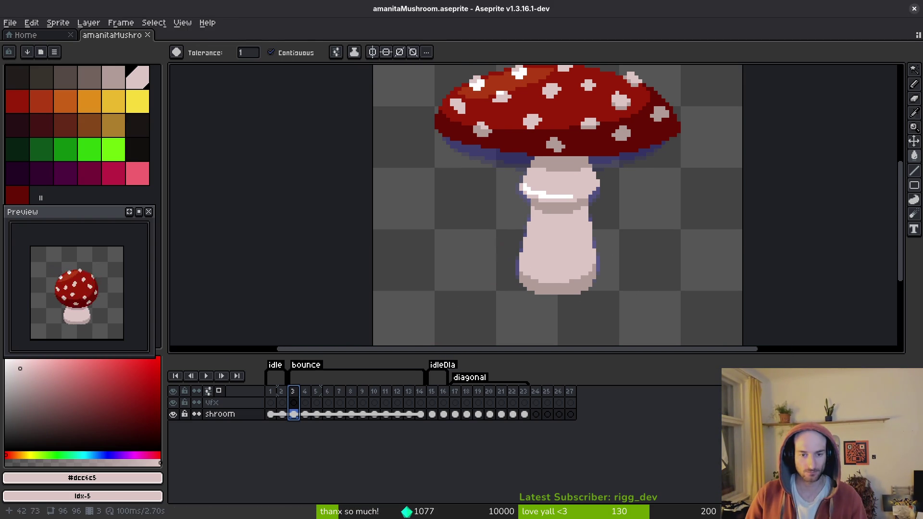
{"action": "key", "text": "Right"}
{"action": "scroll", "coordinate": [570, 221], "scroll_direction": "up", "scroll_amount": 1}
{"action": "key", "text": "Left"}
{"action": "key", "text": "i"}
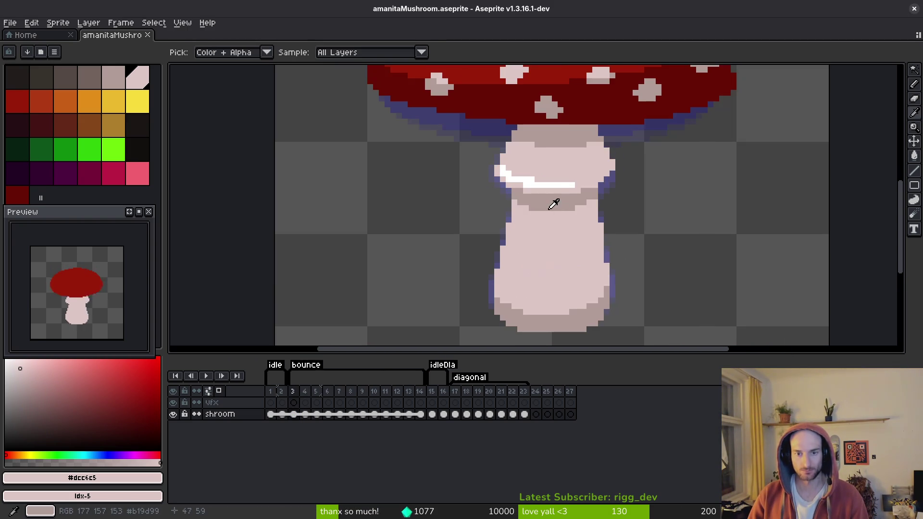
{"action": "left_click", "coordinate": [552, 202]}
- Draw a #b19d99 shadow band across frame 4's stem
{"action": "key", "text": "Right"}
{"action": "key", "text": "b"}
{"action": "scroll", "coordinate": [544, 202], "scroll_direction": "up", "scroll_amount": 2}
{"action": "left_click", "coordinate": [499, 185]}
{"action": "mouse_move", "coordinate": [502, 192]}
{"action": "left_mouse_down"}
{"action": "mouse_move", "coordinate": [608, 197]}
{"action": "mouse_move", "coordinate": [691, 185]}
{"action": "left_mouse_up"}
- Repaint stray shadow pixels in light stem colour #dcc6c5 and complete the two-row band
{"action": "scroll", "coordinate": [723, 245], "scroll_direction": "down", "scroll_amount": 4}
{"action": "key", "text": "Left"}
{"action": "key", "text": "i"}
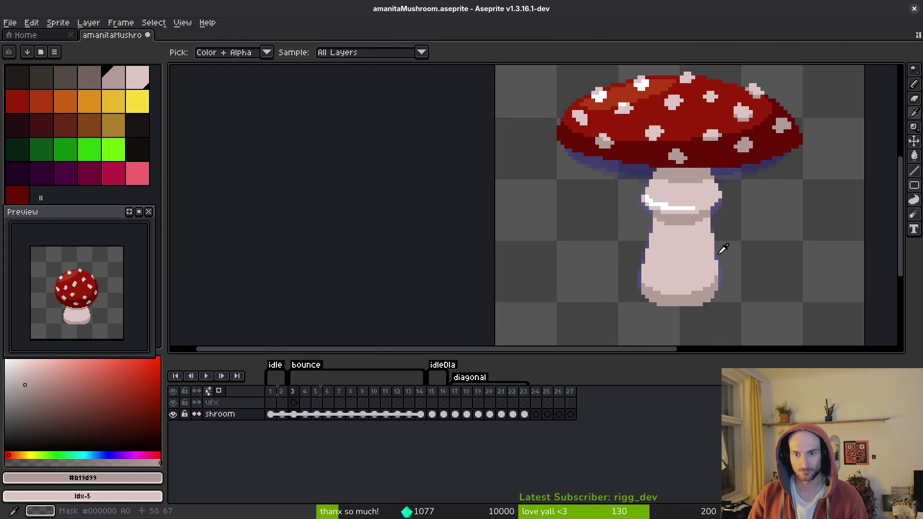
{"action": "key", "text": "Right"}
{"action": "key", "text": "b"}
{"action": "scroll", "coordinate": [696, 196], "scroll_direction": "up", "scroll_amount": 4}
{"action": "key", "text": "i"}
{"action": "right_click", "coordinate": [734, 207]}
{"action": "key", "text": "b"}
{"action": "left_click_drag", "start_coordinate": [734, 207], "coordinate": [703, 212]}
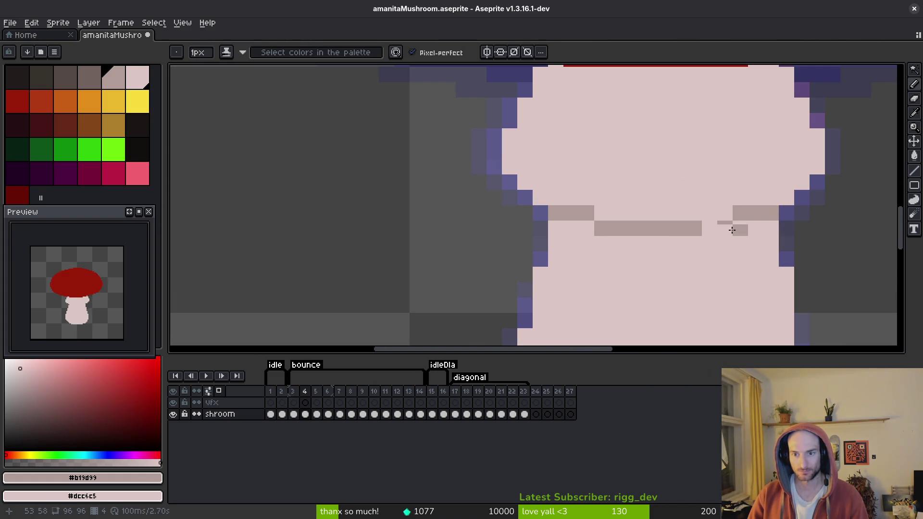
{"action": "mouse_move", "coordinate": [761, 229]}
{"action": "left_mouse_down"}
{"action": "mouse_move", "coordinate": [728, 227]}
{"action": "mouse_move", "coordinate": [738, 244]}
{"action": "mouse_move", "coordinate": [611, 241]}
{"action": "mouse_move", "coordinate": [586, 226]}
{"action": "mouse_move", "coordinate": [601, 247]}
{"action": "left_mouse_up"}
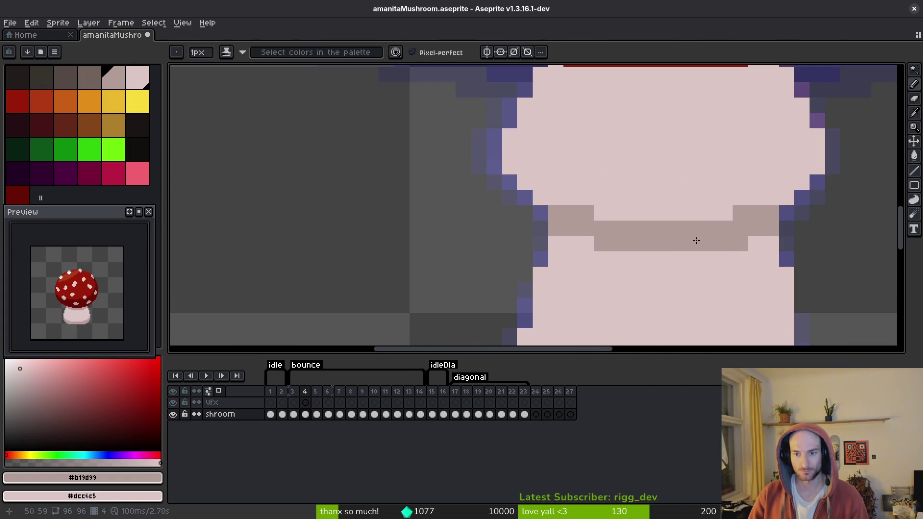
- Restore two shadow pixels to pale pink and draw a shadow row under frame 4's stem ring
{"action": "key", "text": "i"}
{"action": "scroll", "coordinate": [717, 274], "scroll_direction": "down", "scroll_amount": 3}
{"action": "key", "text": "Left"}
{"action": "scroll", "coordinate": [660, 235], "scroll_direction": "up", "scroll_amount": 3}
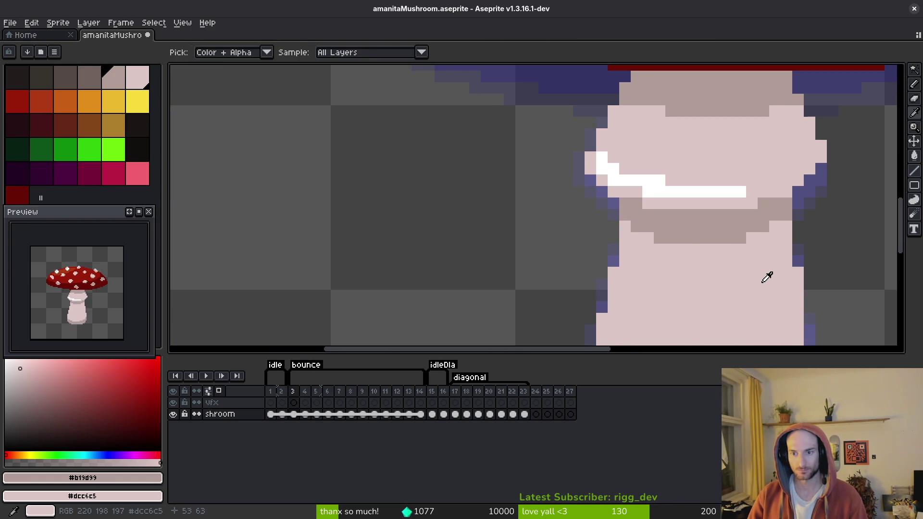
{"action": "key", "text": "Right"}
{"action": "key", "text": "b"}
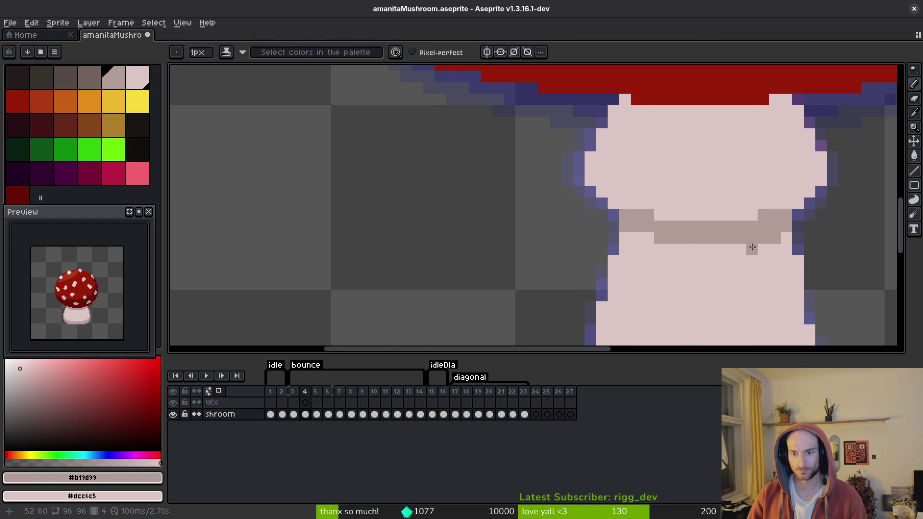
{"action": "right_click", "coordinate": [772, 247]}
{"action": "left_click_drag", "start_coordinate": [758, 249], "coordinate": [712, 252]}
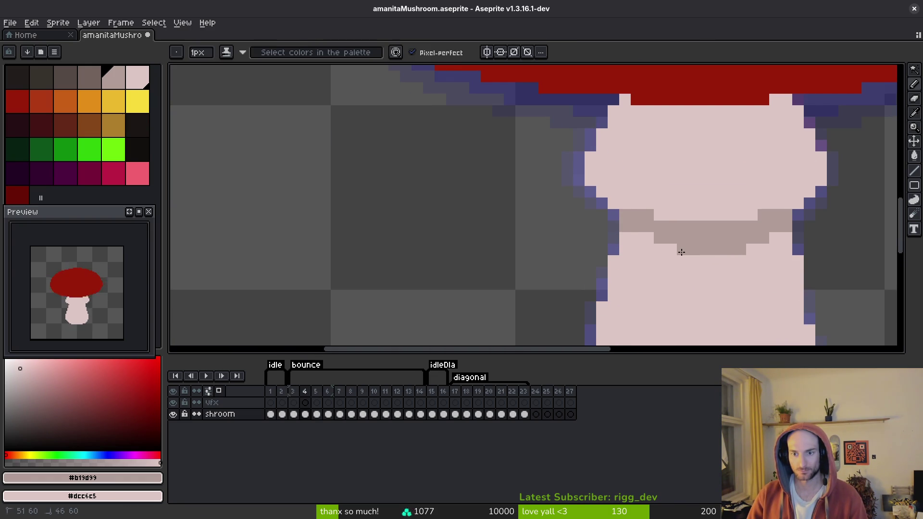
{"action": "scroll", "coordinate": [693, 256], "scroll_direction": "down", "scroll_amount": 5}
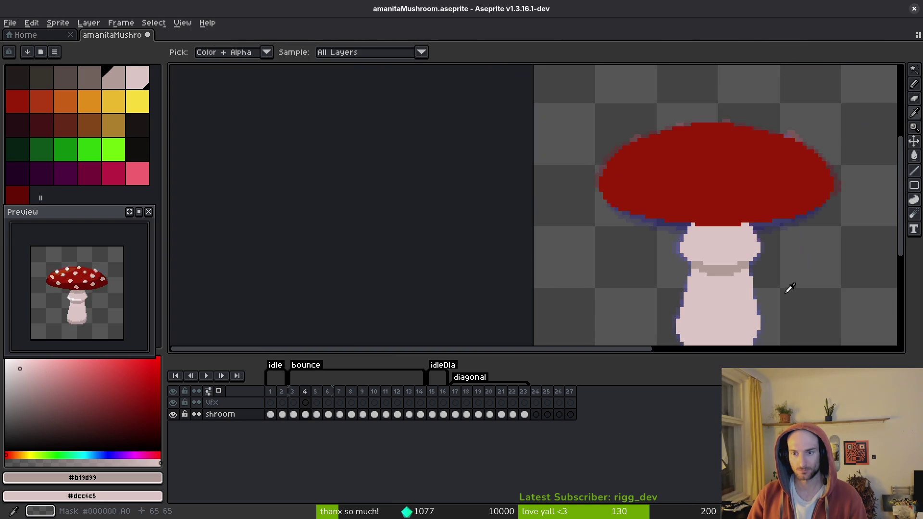
{"action": "left_click_drag", "start_coordinate": [732, 301], "coordinate": [697, 211]}
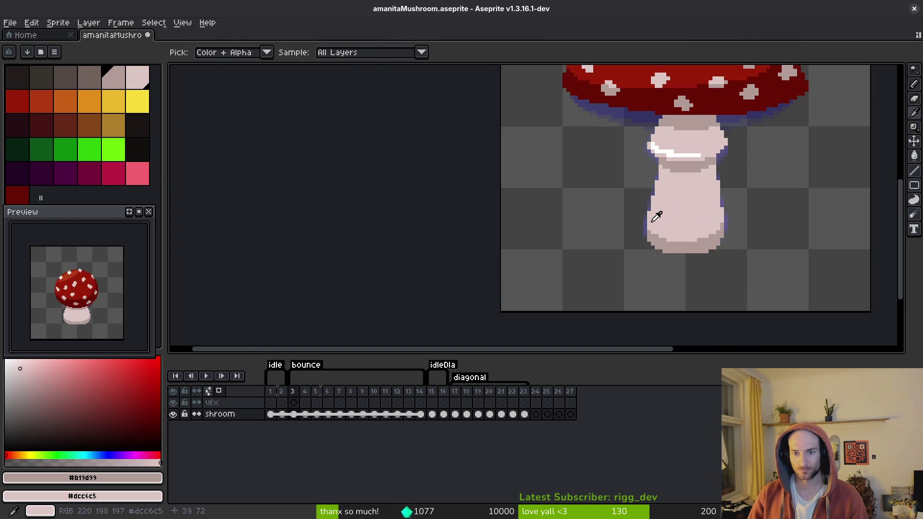
- On bounce frame 7, pick pale pink #dcc6c5 and repaint the purple stem-base edge pixels pale pink
{"action": "scroll", "coordinate": [662, 226], "scroll_direction": "up", "scroll_amount": 3}
{"action": "scroll", "coordinate": [660, 202], "scroll_direction": "down", "scroll_amount": 1}
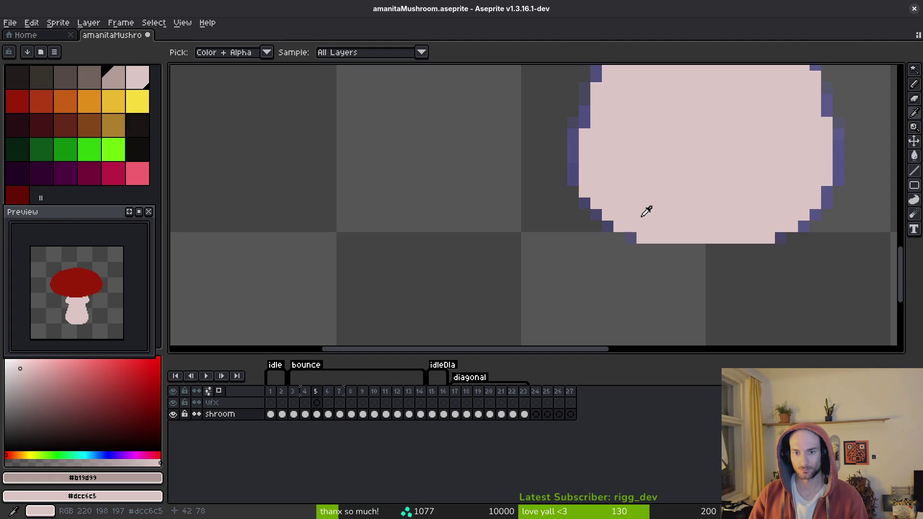
{"action": "left_click", "coordinate": [640, 215], "text": "alt"}
{"action": "left_click", "coordinate": [634, 237]}
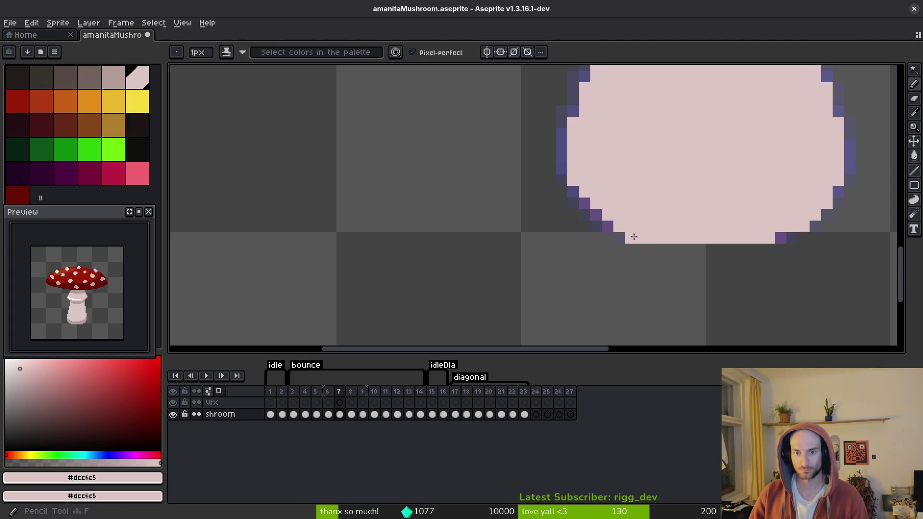
{"action": "left_click", "coordinate": [597, 215]}
{"action": "left_click", "coordinate": [832, 234]}
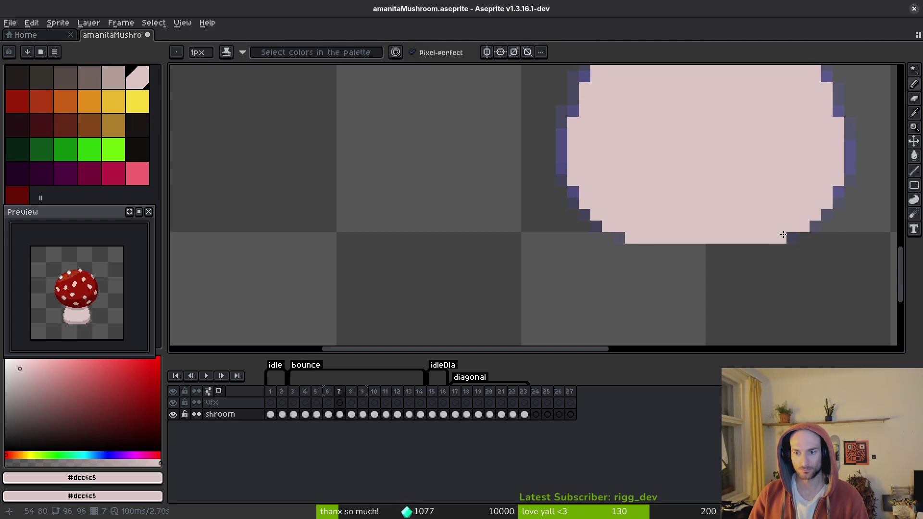
- On bounce frame 8, paint pale pink over the stem base's lower-left outline
{"action": "key", "text": "alt"}
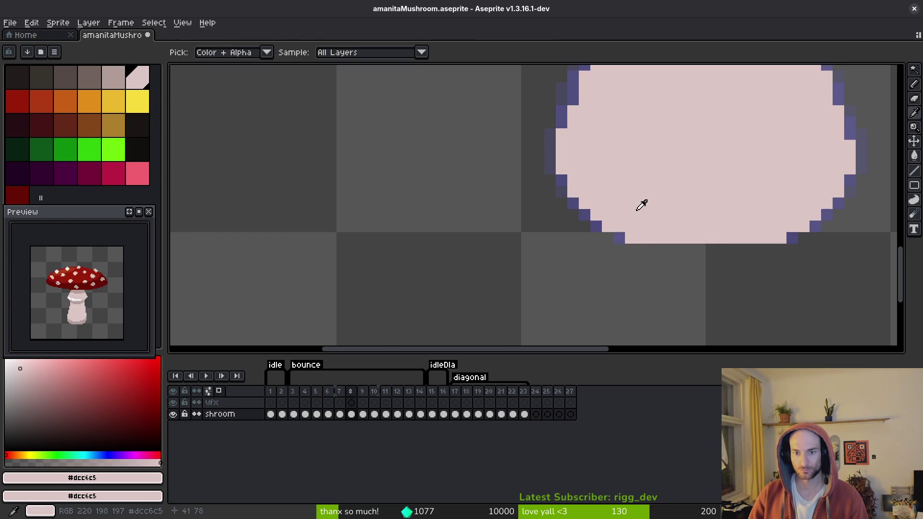
{"action": "key", "text": "Left"}
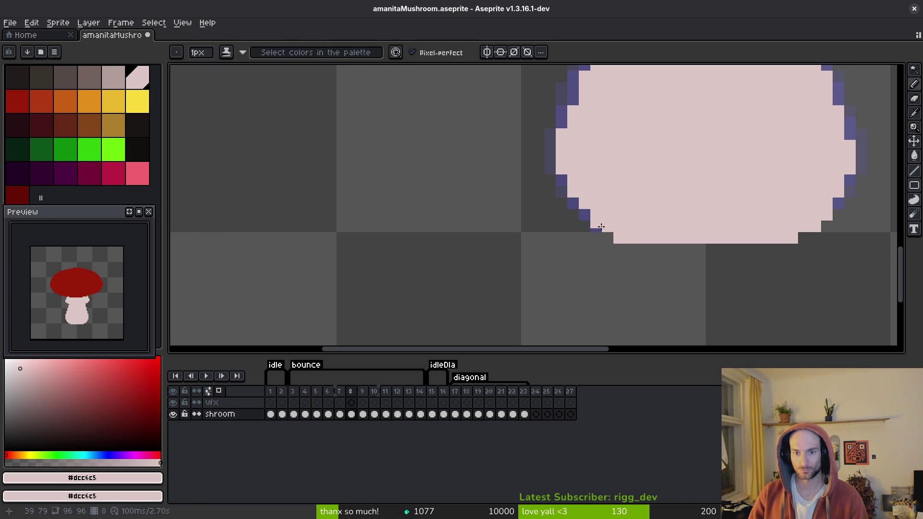
{"action": "left_click_drag", "start_coordinate": [601, 226], "coordinate": [588, 209]}
- Flip between bounce frames 8 and 9 to compare the flattened stem base
{"action": "scroll", "coordinate": [656, 200], "scroll_direction": "down", "scroll_amount": 4}
{"action": "key", "text": "alt"}
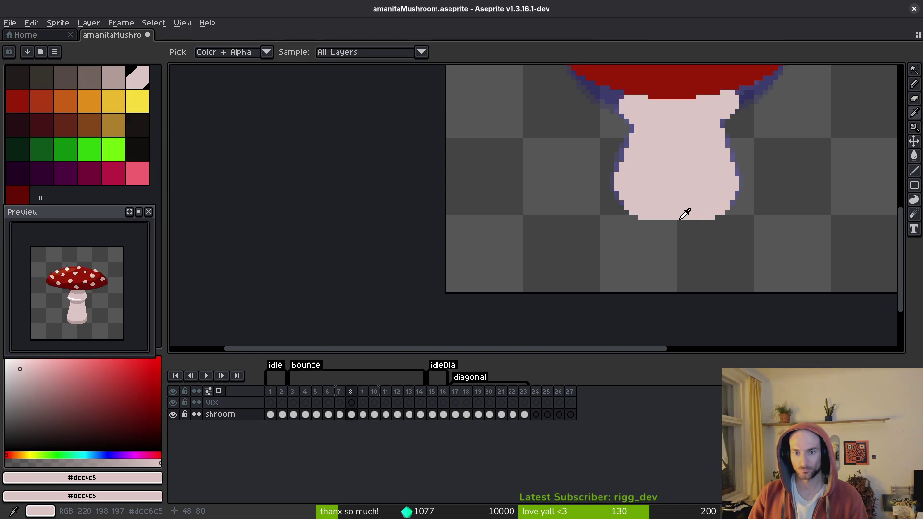
{"action": "key", "text": "Right"}
{"action": "key", "text": "Right"}
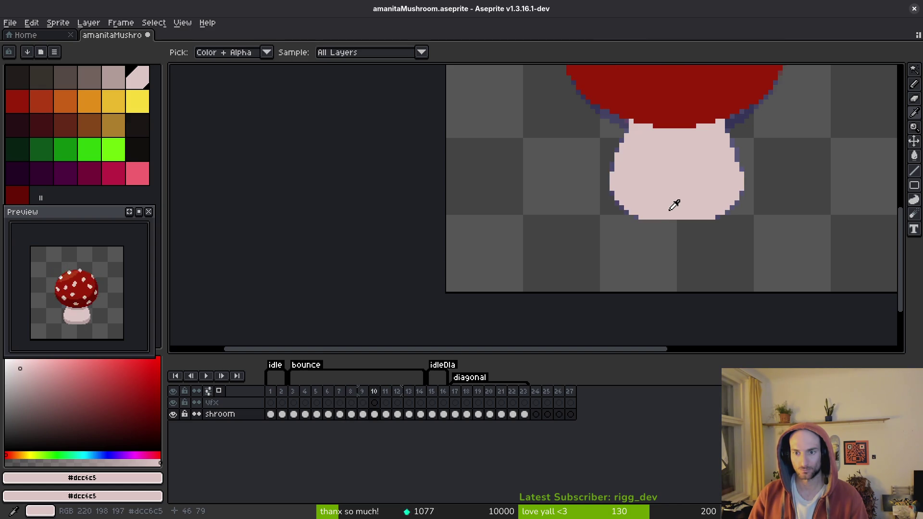
{"action": "key", "text": "Left"}
{"action": "key", "text": "Left"}
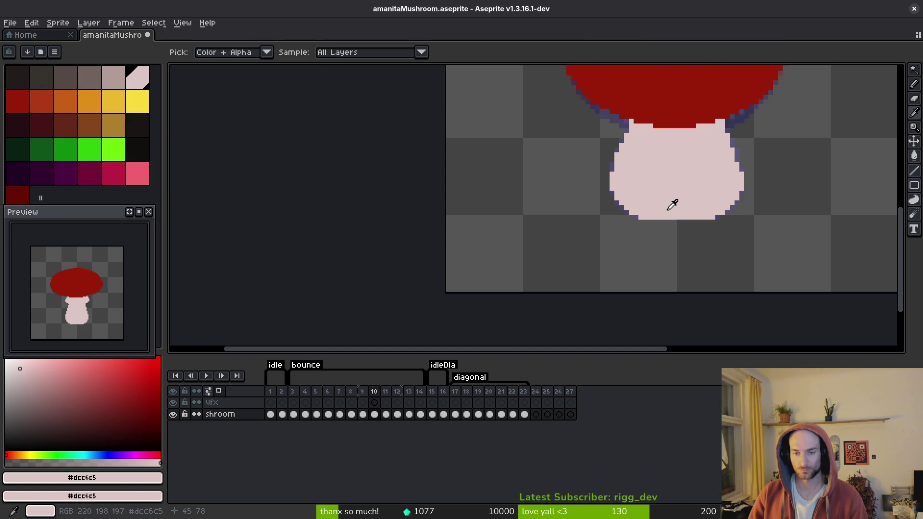
{"action": "key", "text": "Right"}
{"action": "key", "text": "Left"}
{"action": "key", "text": "Right"}
{"action": "key", "text": "Right"}
{"action": "key", "text": "Left"}
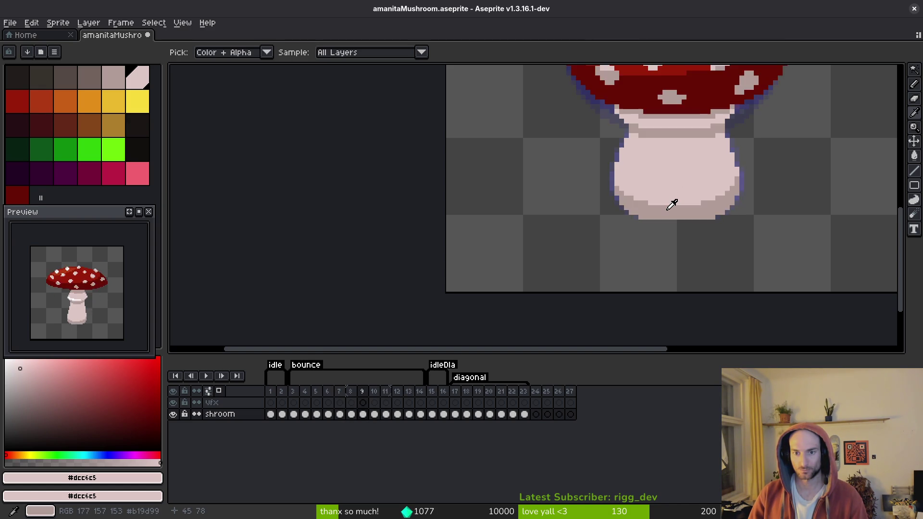
{"action": "key", "text": "Left"}
{"action": "key", "text": "Right"}
{"action": "key", "text": "Left"}
{"action": "key", "text": "Right"}
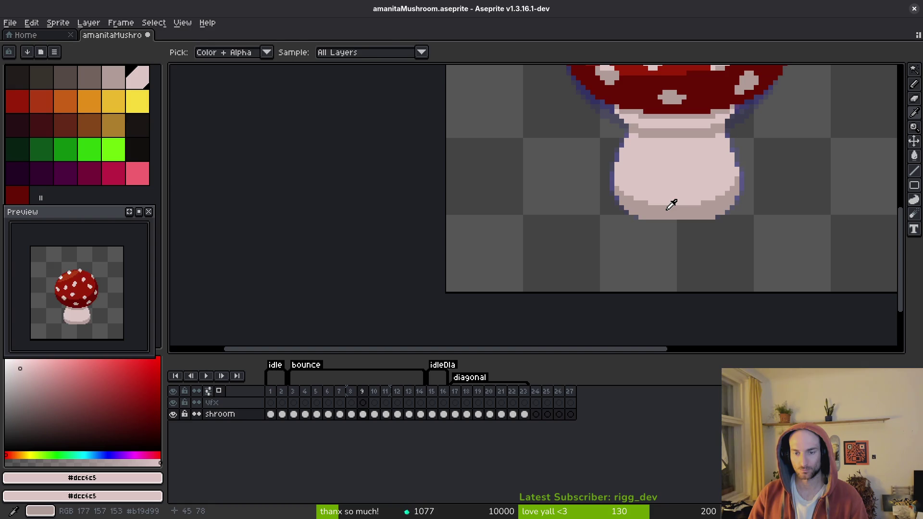
- Go to bounce frame 4 with the view centred on the stem
{"action": "key", "text": "Left"}
{"action": "key", "text": "Left"}
{"action": "key", "text": "Left"}
{"action": "left_click_drag", "start_coordinate": [666, 185], "coordinate": [657, 219]}
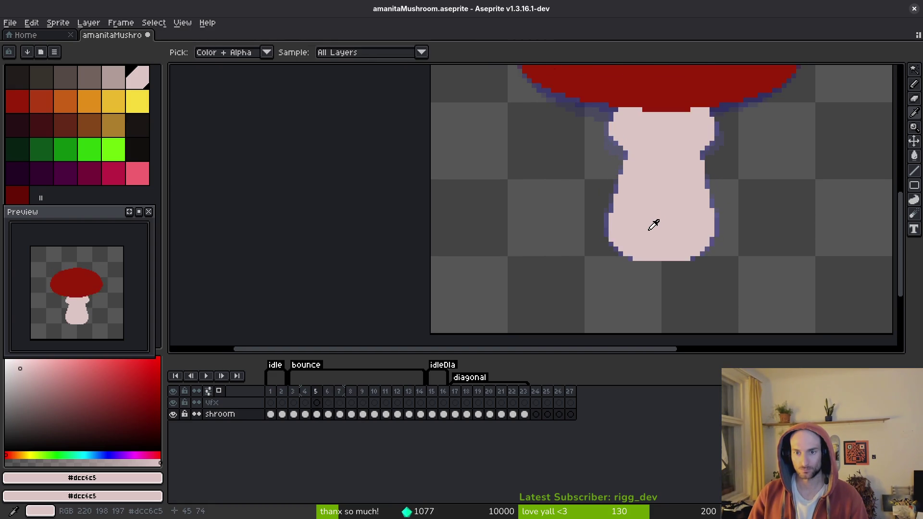
{"action": "key", "text": "Left"}
{"action": "key", "text": "Left"}
{"action": "key", "text": "Right"}
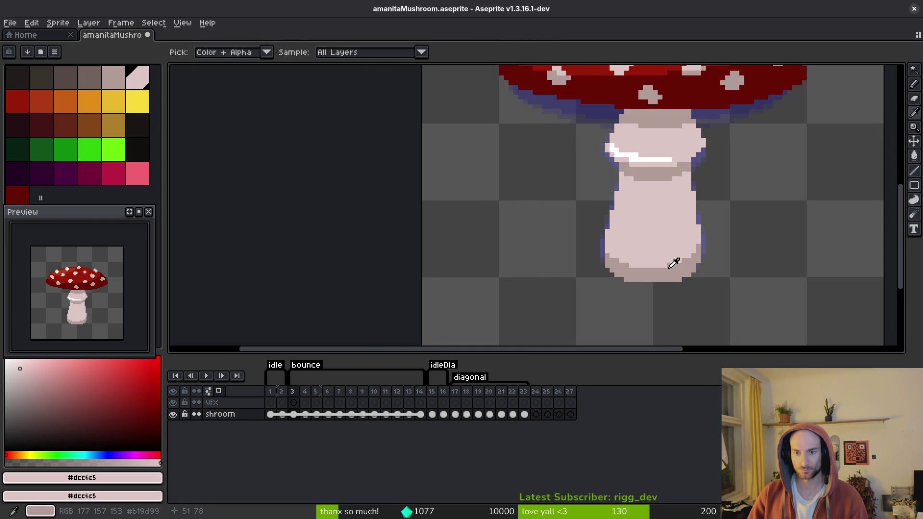
{"action": "key", "text": "Left"}
{"action": "key", "text": "Right"}
{"action": "scroll", "coordinate": [647, 163], "scroll_direction": "up", "scroll_amount": 2}
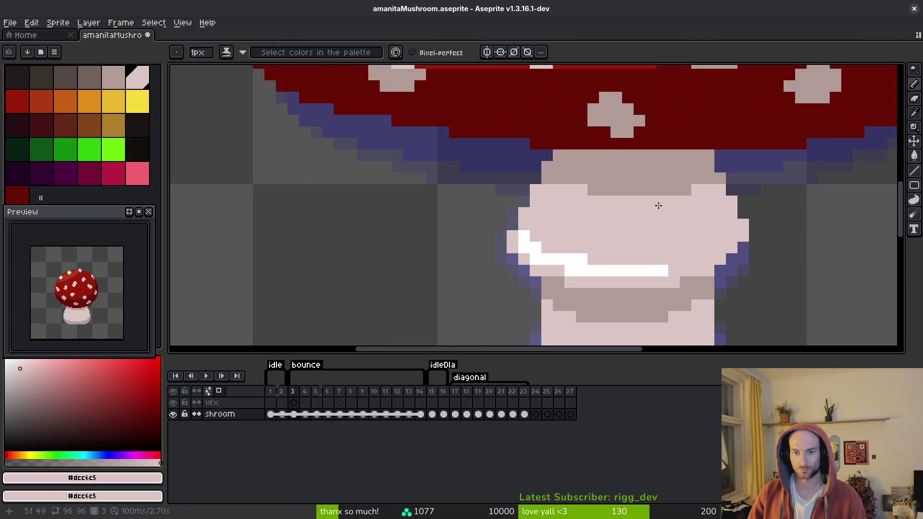
{"action": "key", "text": "Left"}
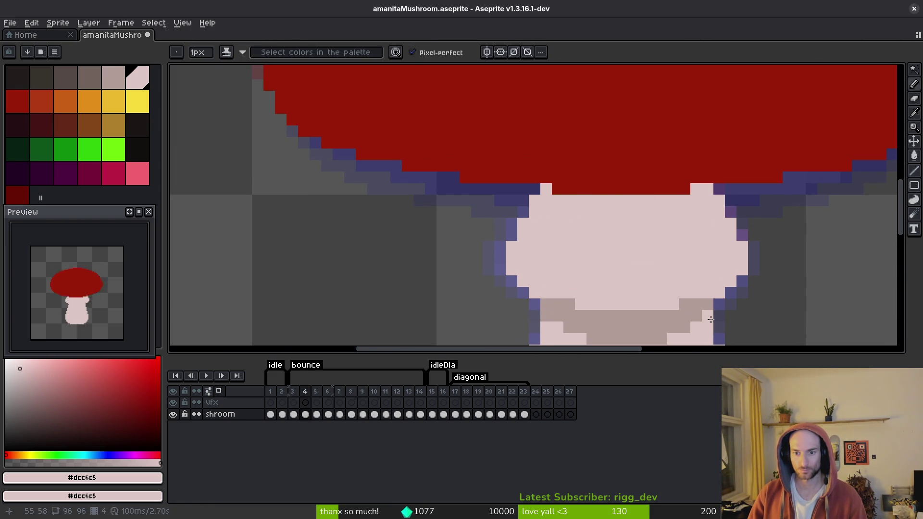
- Pick tan #b19d99 and draw a shadow row along the stem directly under the cap
{"action": "left_click", "coordinate": [711, 319], "text": "alt"}
{"action": "mouse_move", "coordinate": [719, 200]}
{"action": "left_mouse_down"}
{"action": "mouse_move", "coordinate": [541, 198]}
{"action": "mouse_move", "coordinate": [601, 212]}
{"action": "mouse_move", "coordinate": [699, 204]}
{"action": "mouse_move", "coordinate": [691, 193]}
{"action": "left_mouse_up"}
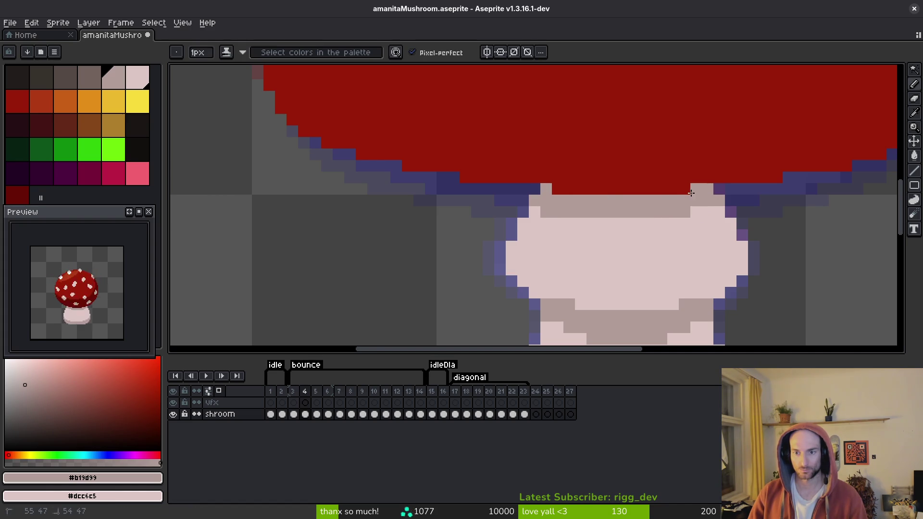
{"action": "left_click", "coordinate": [696, 212]}
{"action": "mouse_move", "coordinate": [523, 224]}
{"action": "left_mouse_down"}
{"action": "mouse_move", "coordinate": [532, 214]}
{"action": "mouse_move", "coordinate": [702, 218]}
{"action": "left_mouse_up"}
{"action": "scroll", "coordinate": [694, 233], "scroll_direction": "down", "scroll_amount": 4}
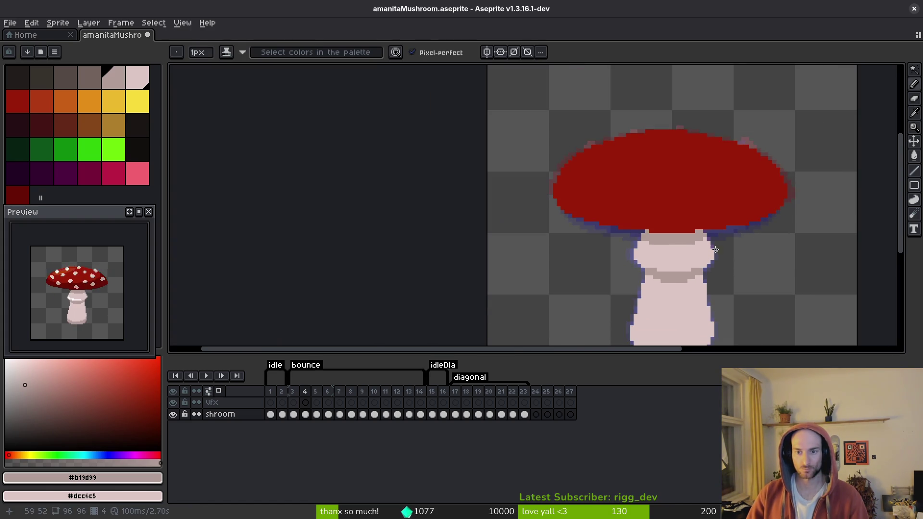
{"action": "scroll", "coordinate": [664, 215], "scroll_direction": "down", "scroll_amount": 5}
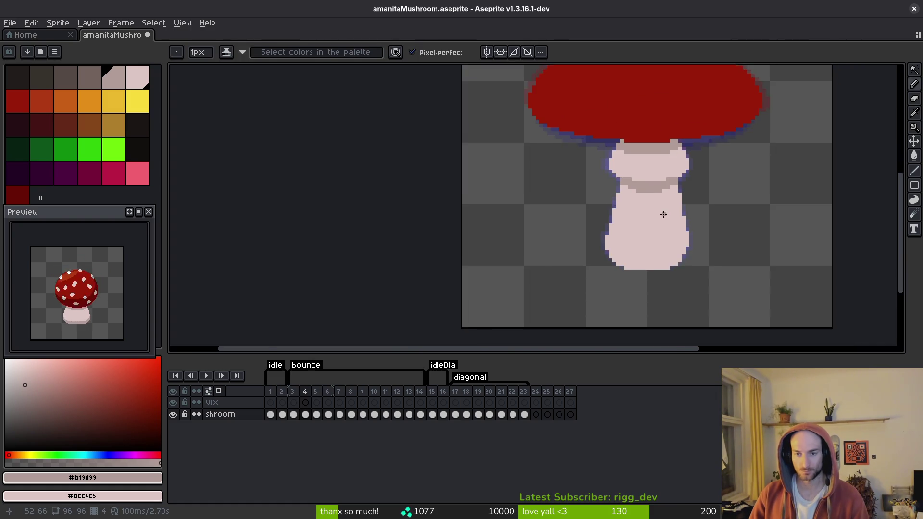
- Back on bounce frame 4, shade the stem base's lower-left edge tan
{"action": "scroll", "coordinate": [654, 213], "scroll_direction": "down", "scroll_amount": 2}
{"action": "scroll", "coordinate": [643, 212], "scroll_direction": "up", "scroll_amount": 3}
{"action": "key", "text": "comma"}
{"action": "scroll", "coordinate": [605, 206], "scroll_direction": "down", "scroll_amount": 2}
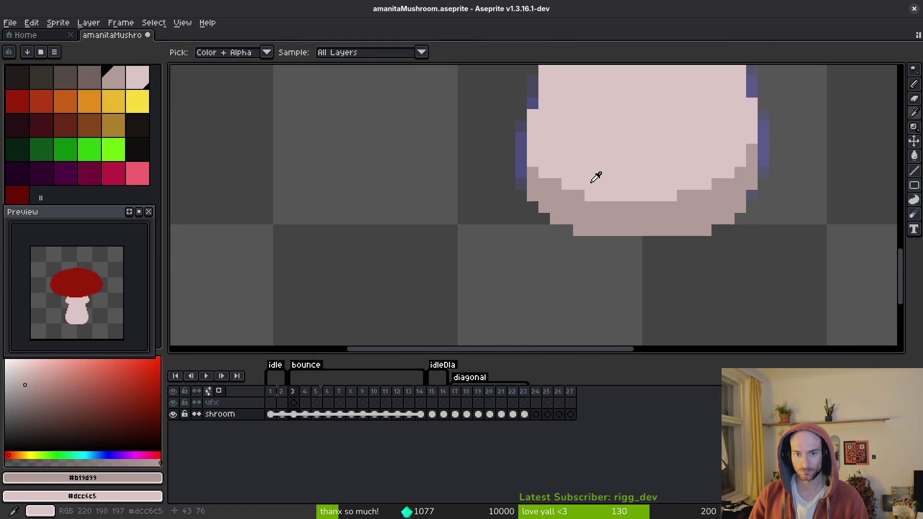
{"action": "key", "text": "period"}
{"action": "key", "text": "b"}
{"action": "mouse_move", "coordinate": [522, 172]}
{"action": "left_mouse_down"}
{"action": "mouse_move", "coordinate": [534, 195]}
{"action": "mouse_move", "coordinate": [566, 208]}
{"action": "mouse_move", "coordinate": [681, 219]}
{"action": "mouse_move", "coordinate": [750, 187]}
{"action": "mouse_move", "coordinate": [702, 229]}
{"action": "mouse_move", "coordinate": [596, 230]}
{"action": "mouse_move", "coordinate": [545, 208]}
{"action": "left_mouse_up"}
- After comparing with frame 3, extend the tan shading across the stem base's lower edge
{"action": "key", "text": "comma"}
{"action": "key", "text": "i"}
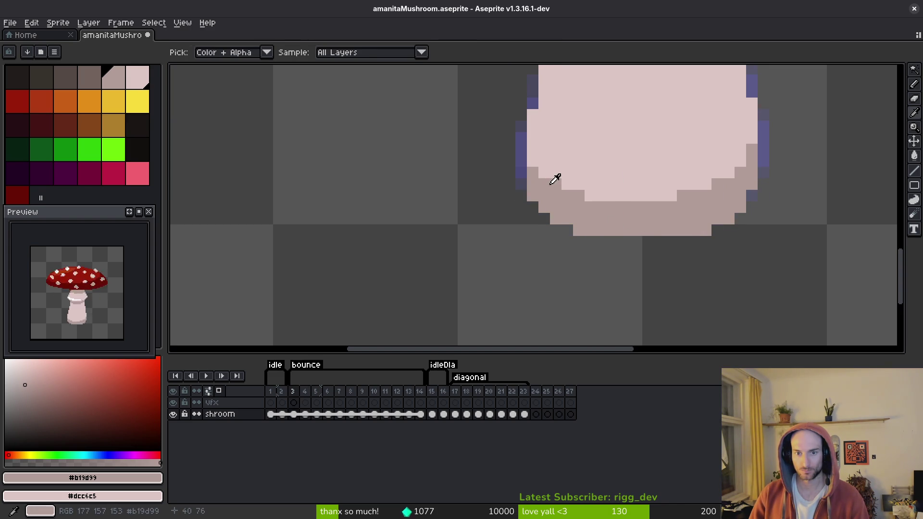
{"action": "key", "text": "period"}
{"action": "key", "text": "b"}
{"action": "key", "text": "comma"}
{"action": "key", "text": "i"}
{"action": "key", "text": "period"}
{"action": "key", "text": "b"}
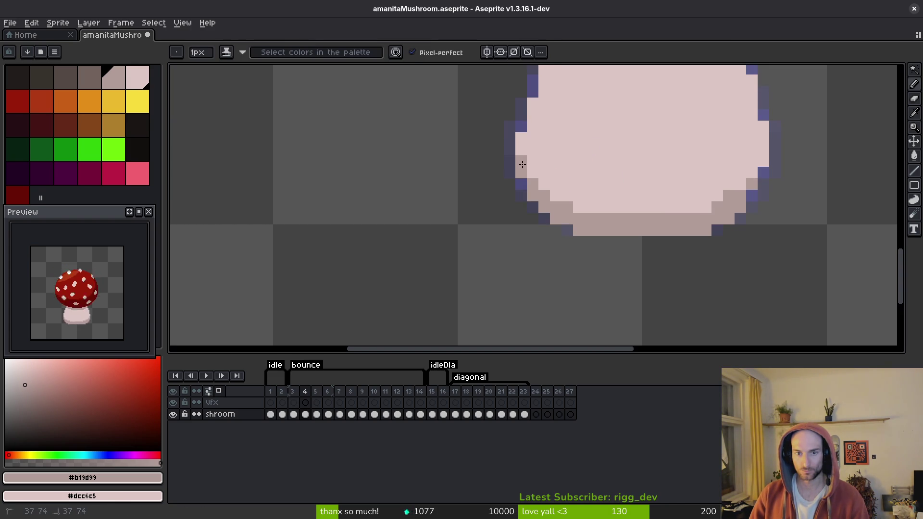
{"action": "mouse_move", "coordinate": [522, 164]}
{"action": "left_mouse_down"}
{"action": "mouse_move", "coordinate": [546, 187]}
{"action": "mouse_move", "coordinate": [606, 208]}
{"action": "mouse_move", "coordinate": [548, 183]}
{"action": "mouse_move", "coordinate": [561, 195]}
{"action": "mouse_move", "coordinate": [729, 204]}
{"action": "left_mouse_up"}
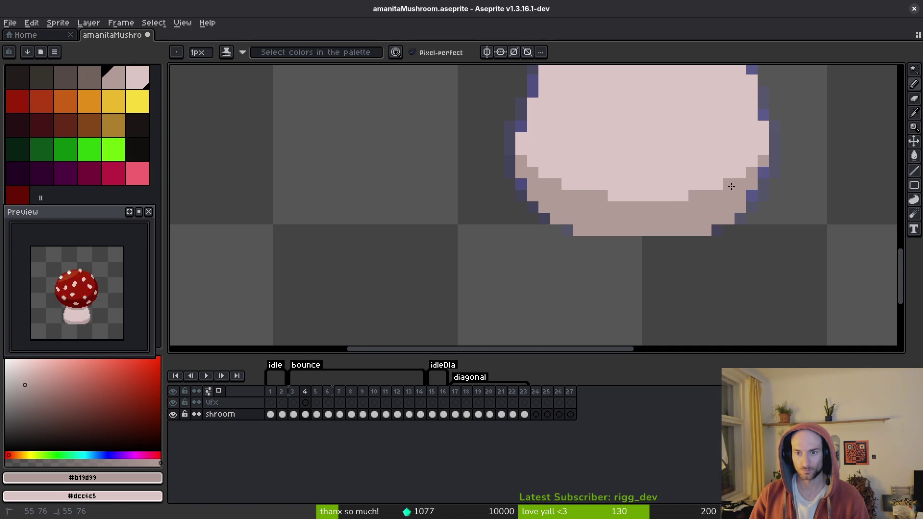
- Flip through bounce frames 3 to 6 to compare the stem base shading, ending on frame 4
{"action": "key", "text": "Left"}
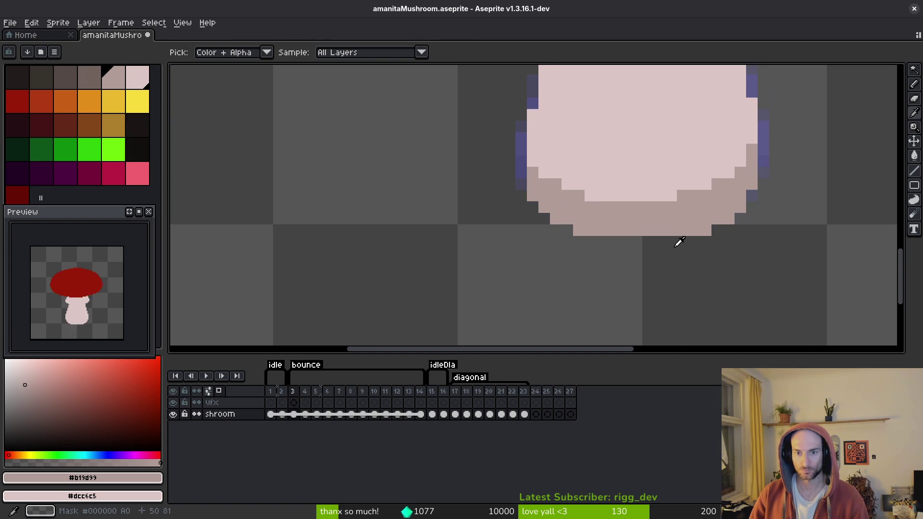
{"action": "key", "text": "Right"}
{"action": "key", "text": "Left"}
{"action": "key", "text": "Right"}
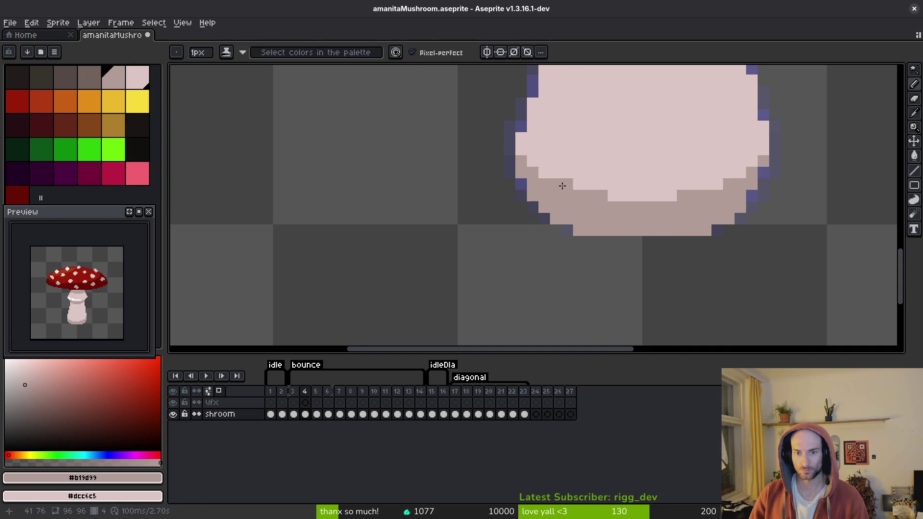
{"action": "scroll", "coordinate": [585, 200], "scroll_direction": "down", "scroll_amount": 4}
{"action": "scroll", "coordinate": [635, 237], "scroll_direction": "up", "scroll_amount": 1}
{"action": "key", "text": "alt"}
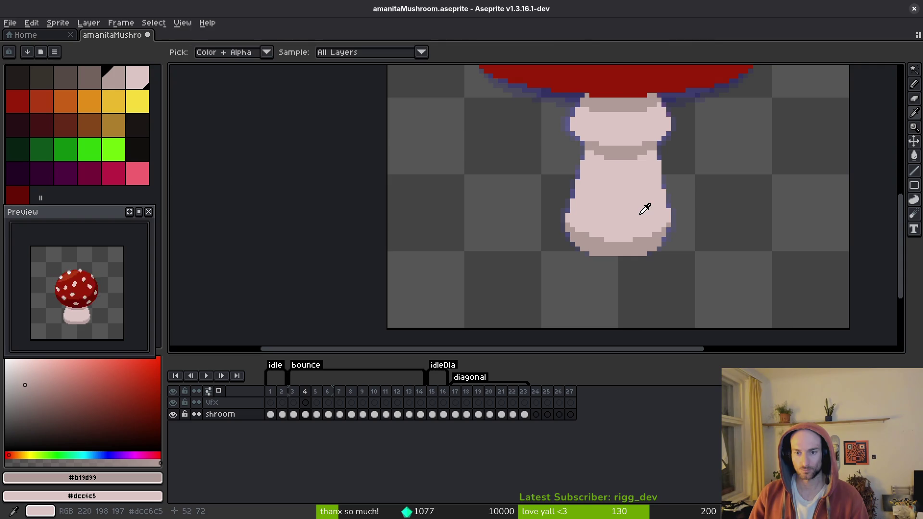
{"action": "key", "text": "Right"}
{"action": "key", "text": "Right"}
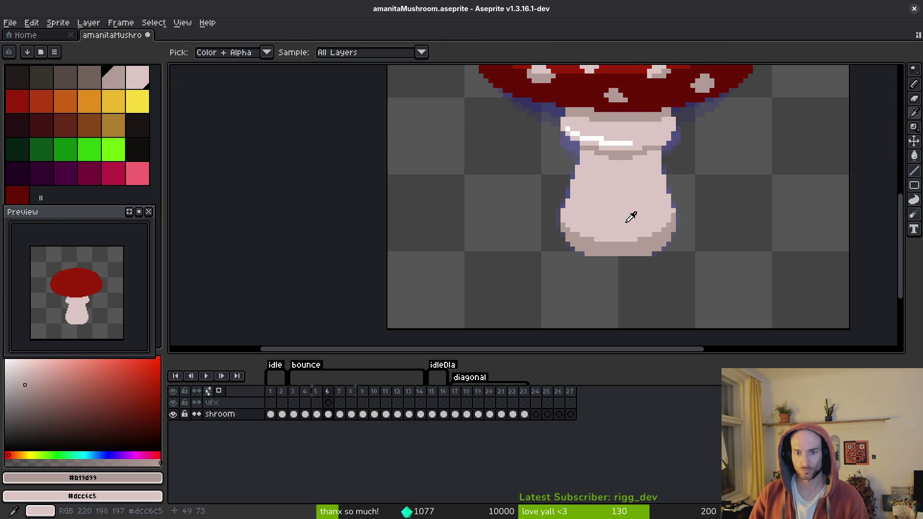
{"action": "key", "text": "Left"}
{"action": "key", "text": "Left"}
{"action": "key", "text": "Left"}
{"action": "key", "text": "Right"}
{"action": "key", "text": "Right"}
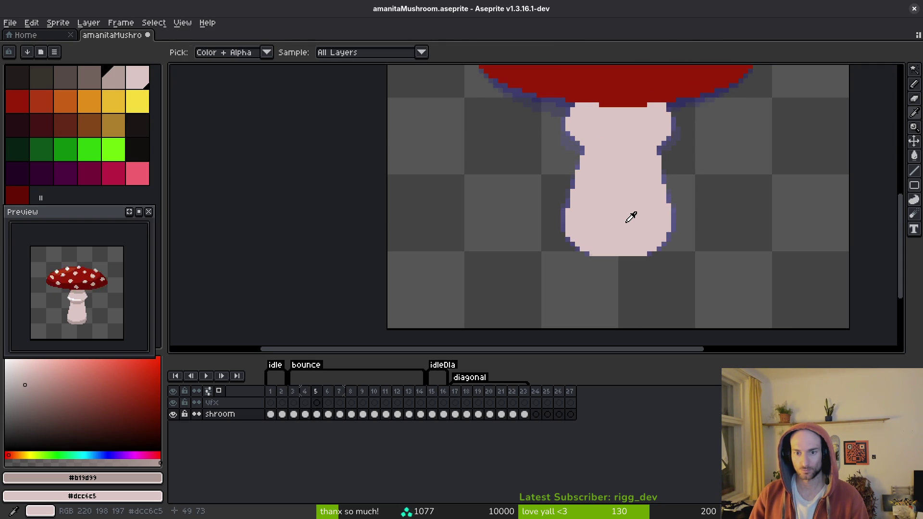
{"action": "key", "text": "Left"}
{"action": "key", "text": "Right"}
{"action": "key", "text": "Left"}
{"action": "scroll", "coordinate": [639, 219], "scroll_direction": "up", "scroll_amount": 2}
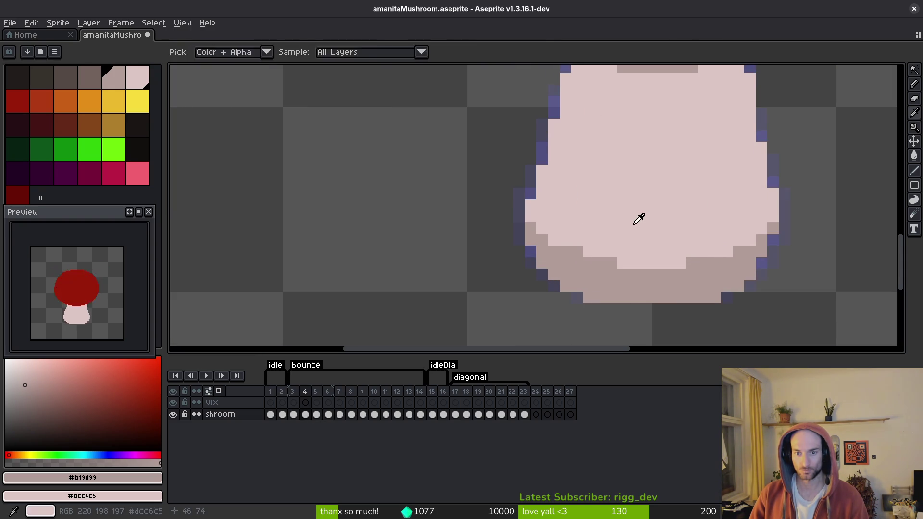
- Touch up the stem-base shading edge, undoing a stray dark pixel
{"action": "right_click", "coordinate": [612, 263]}
{"action": "right_click", "coordinate": [577, 251]}
{"action": "left_click", "coordinate": [658, 263]}
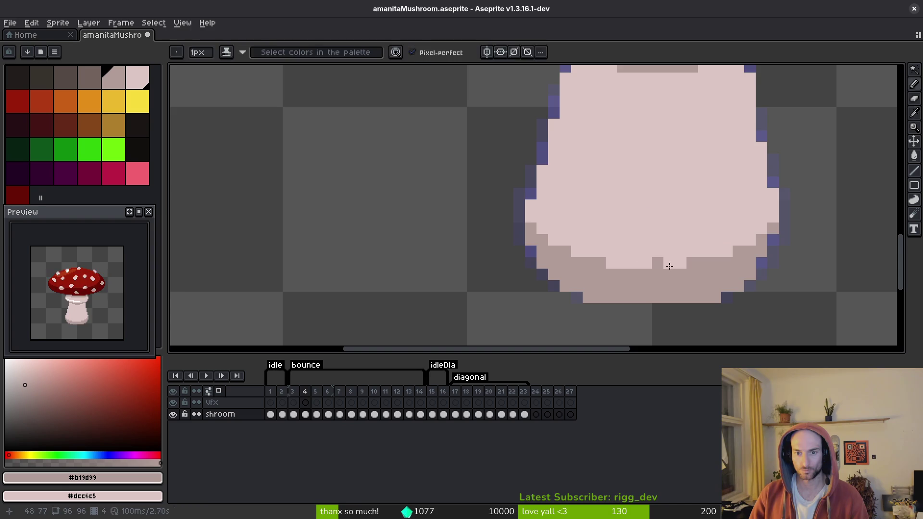
{"action": "key", "text": "ctrl+z"}
{"action": "key", "text": "Right"}
{"action": "key", "text": "Left"}
{"action": "key", "text": "Right"}
{"action": "key", "text": "Left"}
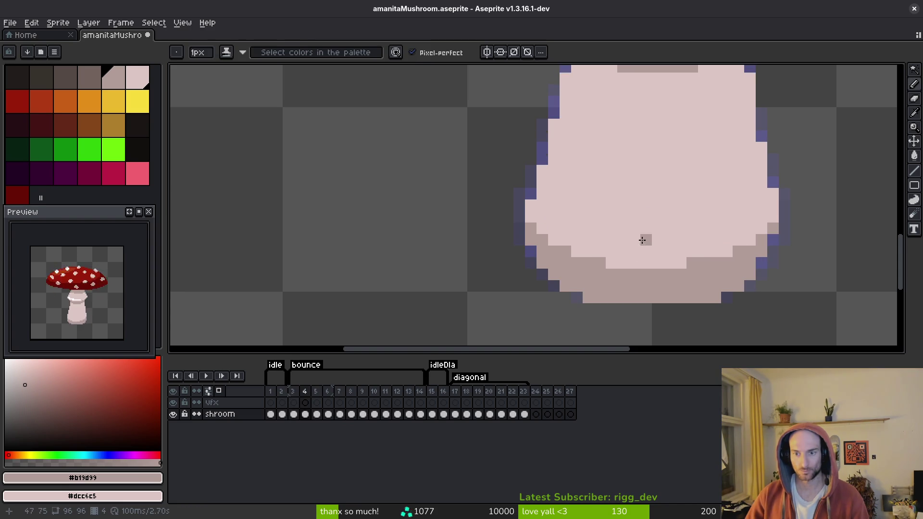
- Repaint a dark stem-base pixel in the light stem colour and compare with frame 3
{"action": "right_click", "coordinate": [693, 263]}
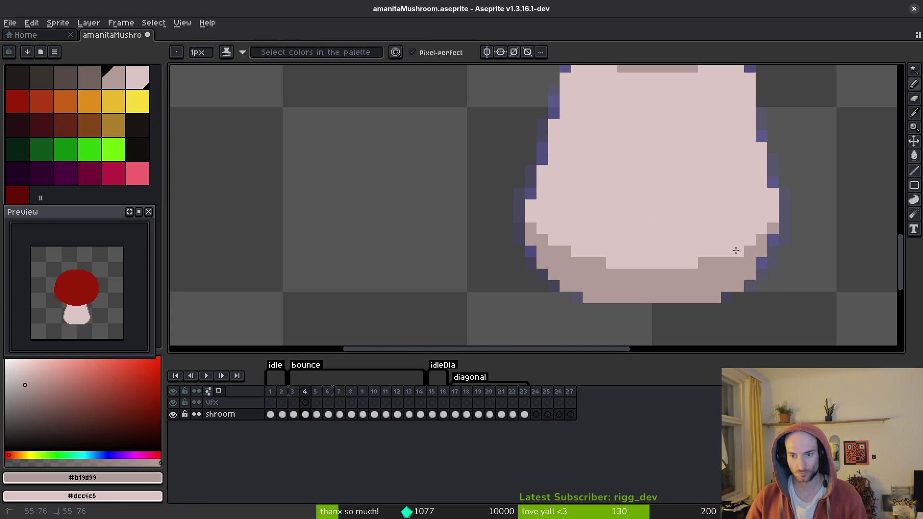
{"action": "key", "text": "Left"}
{"action": "key", "text": "Right"}
{"action": "scroll", "coordinate": [722, 249], "scroll_direction": "down", "scroll_amount": 2}
{"action": "key", "text": "Left"}
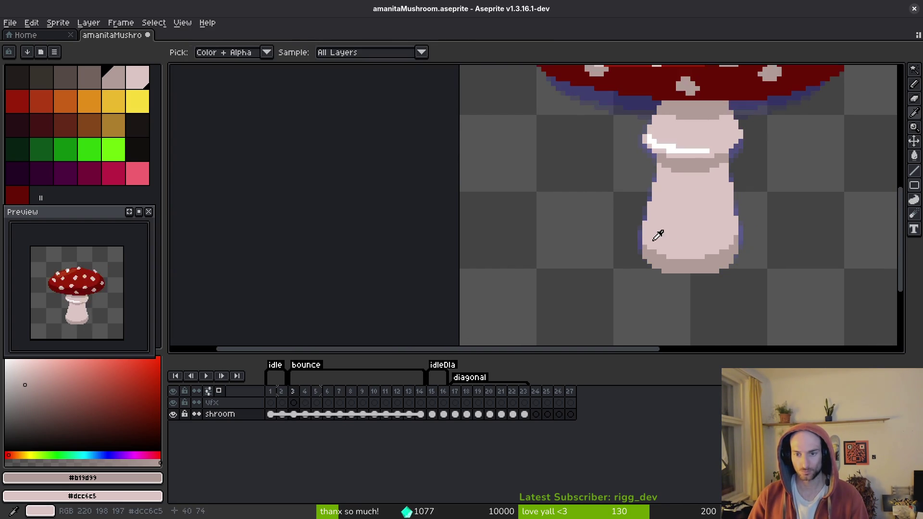
- On bounce frame 5, paint tan #b19d99 pixels along the stem bottom from left to right
{"action": "key", "text": "Right"}
{"action": "key", "text": "Right"}
{"action": "scroll", "coordinate": [670, 252], "scroll_direction": "up", "scroll_amount": 3}
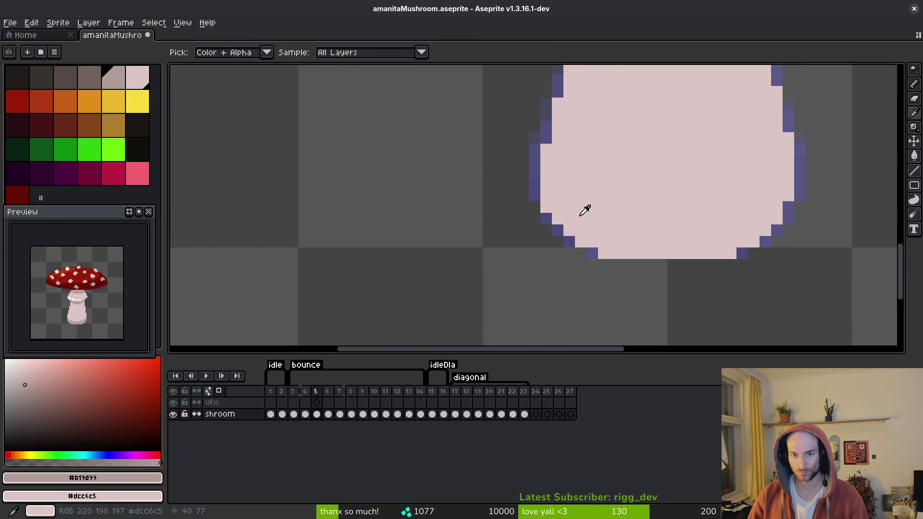
{"action": "key", "text": "Left"}
{"action": "key", "text": "Right"}
{"action": "key", "text": "b"}
{"action": "mouse_move", "coordinate": [545, 184]}
{"action": "left_mouse_down"}
{"action": "mouse_move", "coordinate": [544, 201]}
{"action": "mouse_move", "coordinate": [620, 235]}
{"action": "mouse_move", "coordinate": [723, 240]}
{"action": "mouse_move", "coordinate": [770, 217]}
{"action": "left_mouse_up"}
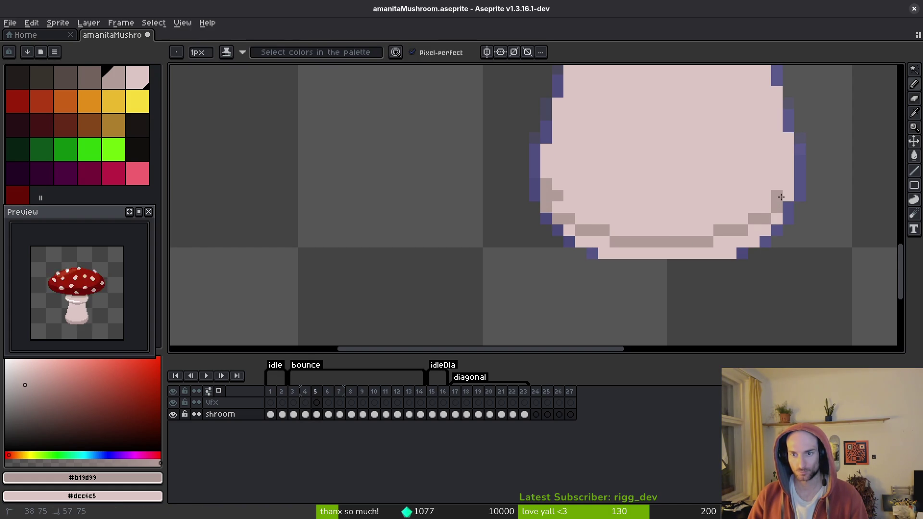
{"action": "left_click_drag", "start_coordinate": [558, 208], "coordinate": [621, 239]}
{"action": "mouse_move", "coordinate": [570, 205]}
{"action": "left_mouse_down"}
{"action": "mouse_move", "coordinate": [628, 231]}
{"action": "mouse_move", "coordinate": [726, 226]}
{"action": "mouse_move", "coordinate": [787, 189]}
{"action": "mouse_move", "coordinate": [765, 231]}
{"action": "mouse_move", "coordinate": [726, 252]}
{"action": "mouse_move", "coordinate": [622, 260]}
{"action": "mouse_move", "coordinate": [743, 254]}
{"action": "mouse_move", "coordinate": [674, 256]}
{"action": "left_mouse_up"}
- Bucket-fill a leftover light gap with tan and paint the base's right side tan
{"action": "key", "text": "g"}
{"action": "left_click", "coordinate": [569, 231]}
{"action": "key", "text": "b"}
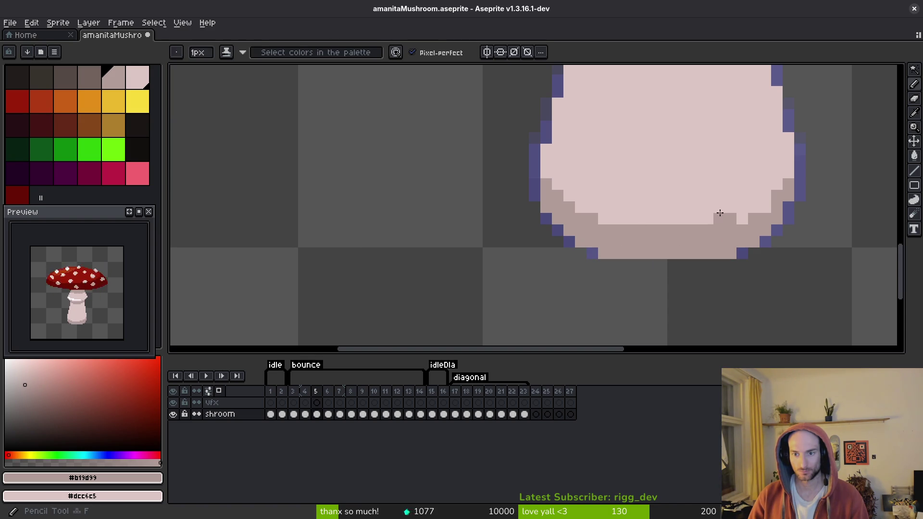
{"action": "left_click_drag", "start_coordinate": [743, 219], "coordinate": [758, 209]}
- Flip between frames 5 and 6 to check the tan band matches
{"action": "key", "text": "i"}
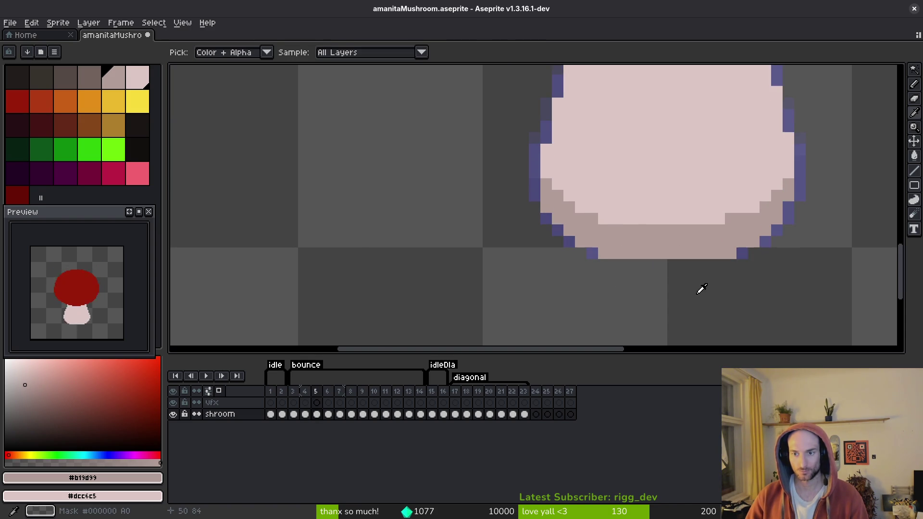
{"action": "key", "text": "period"}
{"action": "key", "text": "comma"}
{"action": "key", "text": "b"}
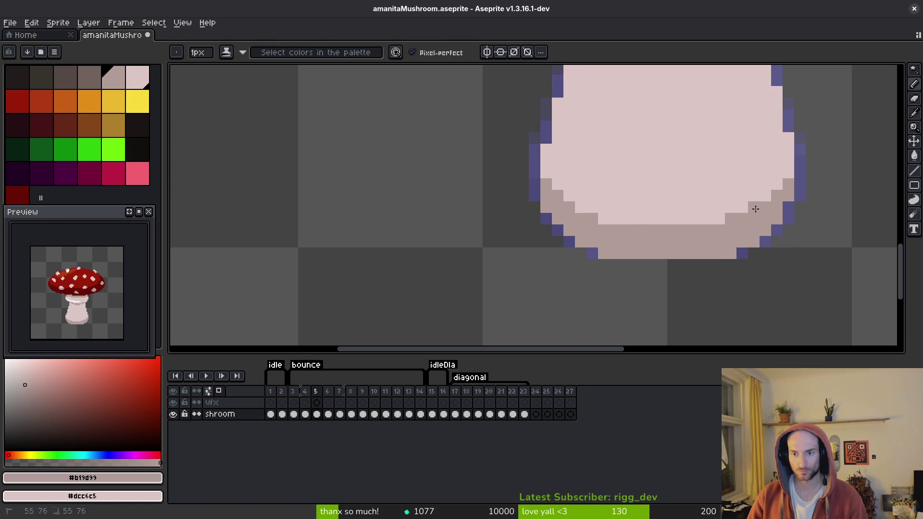
{"action": "key", "text": "i"}
{"action": "key", "text": "period"}
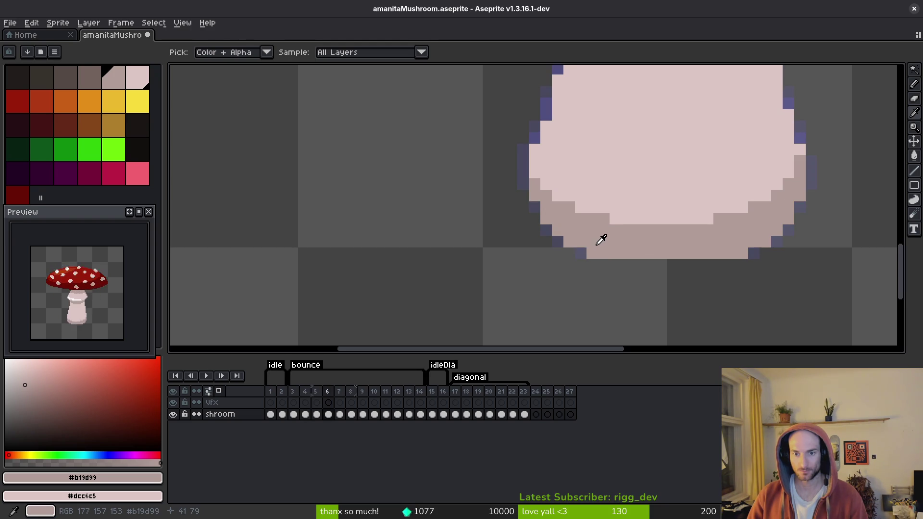
{"action": "key", "text": "comma"}
{"action": "key", "text": "period"}
{"action": "key", "text": "comma"}
{"action": "key", "text": "b"}
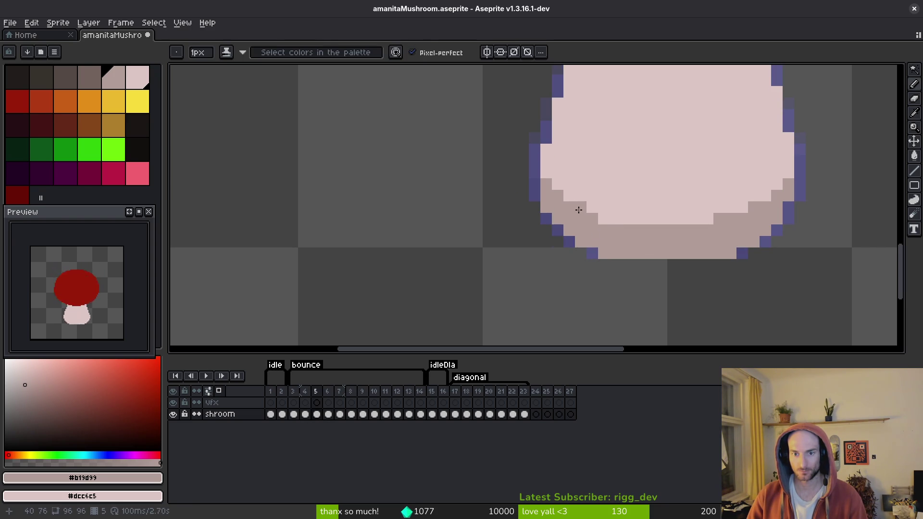
{"action": "key", "text": "i"}
{"action": "key", "text": "period"}
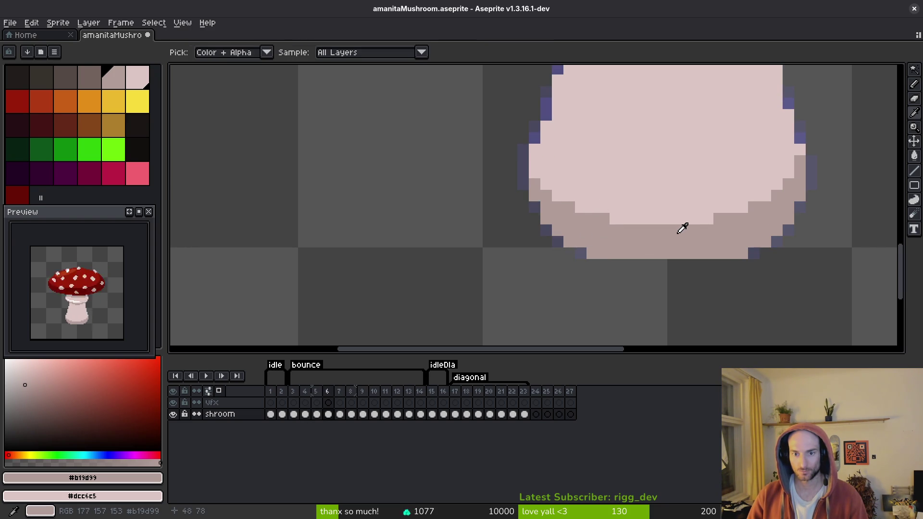
{"action": "key", "text": "comma"}
- Flip between bounce frames 4–6 to review the stem shading
{"action": "scroll", "coordinate": [718, 255], "scroll_direction": "down", "scroll_amount": 4}
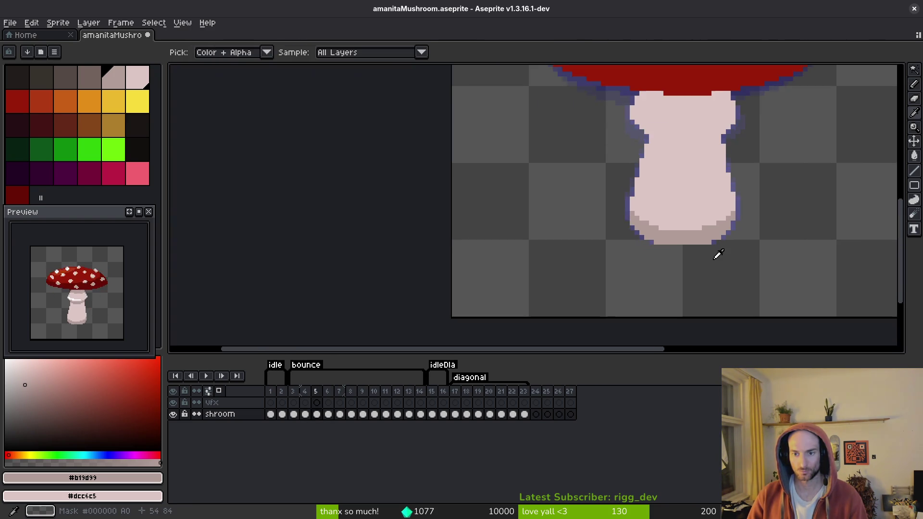
{"action": "key", "text": "period"}
{"action": "key", "text": "comma"}
{"action": "key", "text": "comma"}
{"action": "key", "text": "comma"}
{"action": "key", "text": "period"}
{"action": "key", "text": "period"}
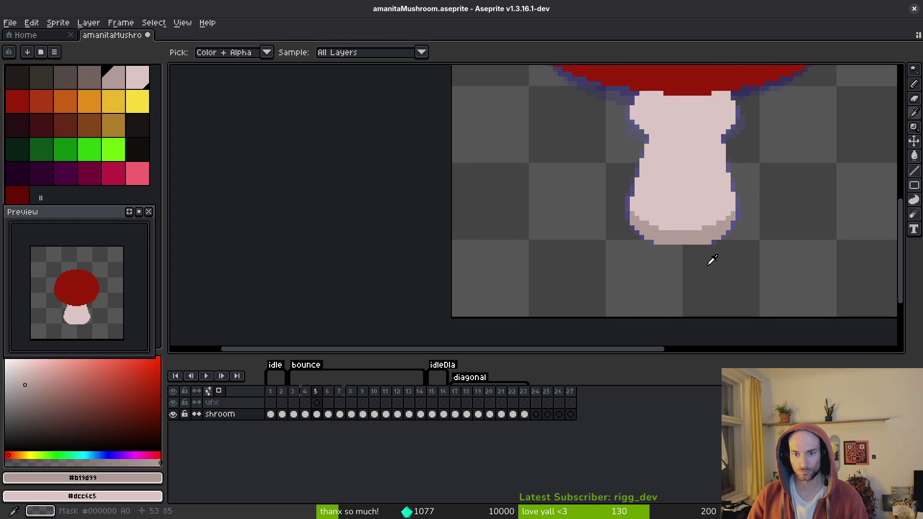
{"action": "key", "text": "period"}
{"action": "key", "text": "period"}
{"action": "key", "text": "comma"}
{"action": "key", "text": "comma"}
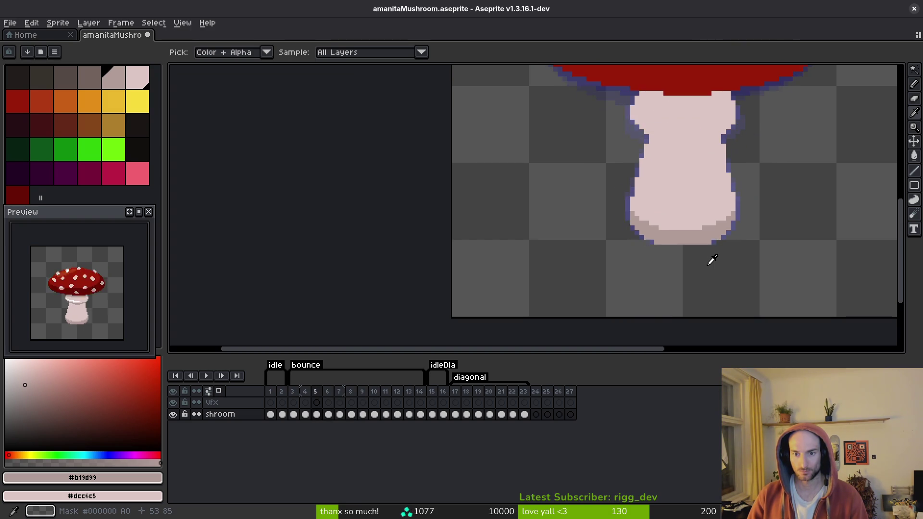
{"action": "key", "text": "comma"}
{"action": "key", "text": "period"}
{"action": "key", "text": "period"}
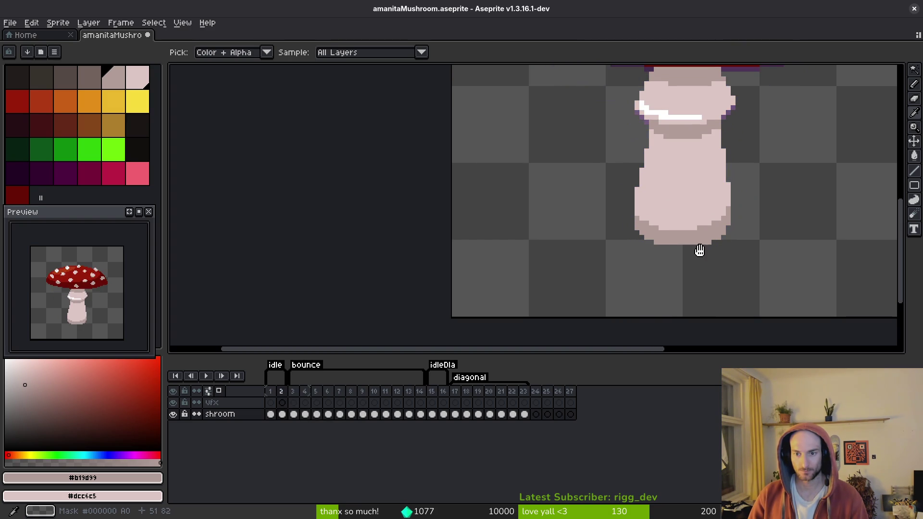
{"action": "key", "text": "comma"}
{"action": "key", "text": "comma"}
{"action": "scroll", "coordinate": [678, 251], "scroll_direction": "up", "scroll_amount": 4}
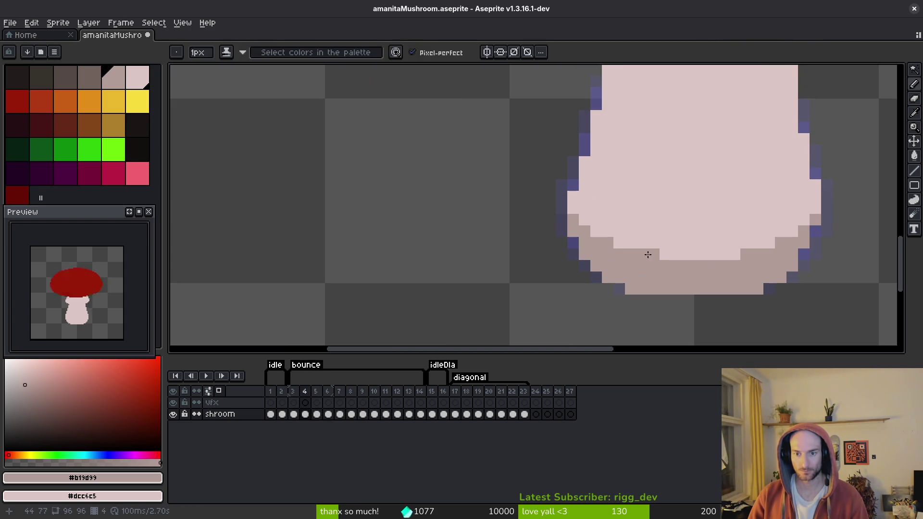
- Paint a light stem pixel on frame 4, then check frames 5 and 6 up close
{"action": "right_click", "coordinate": [617, 241]}
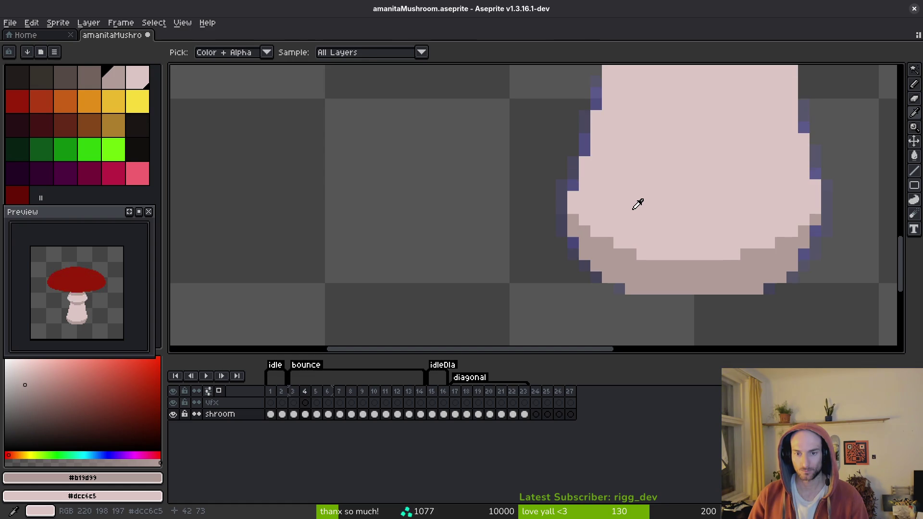
{"action": "scroll", "coordinate": [682, 208], "scroll_direction": "down", "scroll_amount": 4}
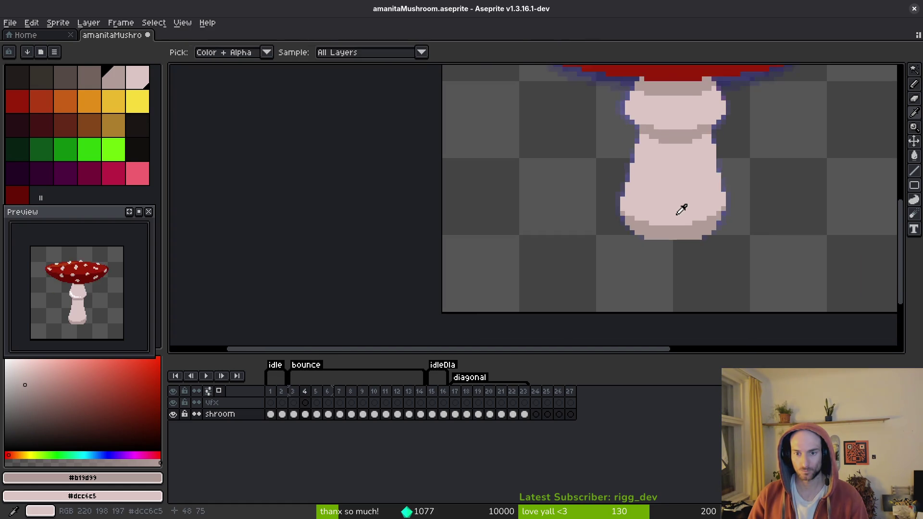
{"action": "key", "text": "period"}
{"action": "scroll", "coordinate": [617, 214], "scroll_direction": "up", "scroll_amount": 4}
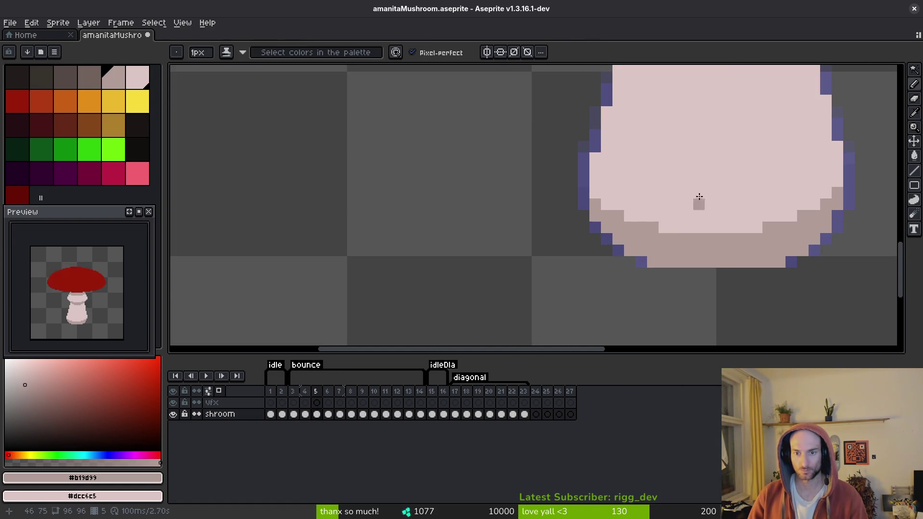
{"action": "scroll", "coordinate": [699, 197], "scroll_direction": "down", "scroll_amount": 4}
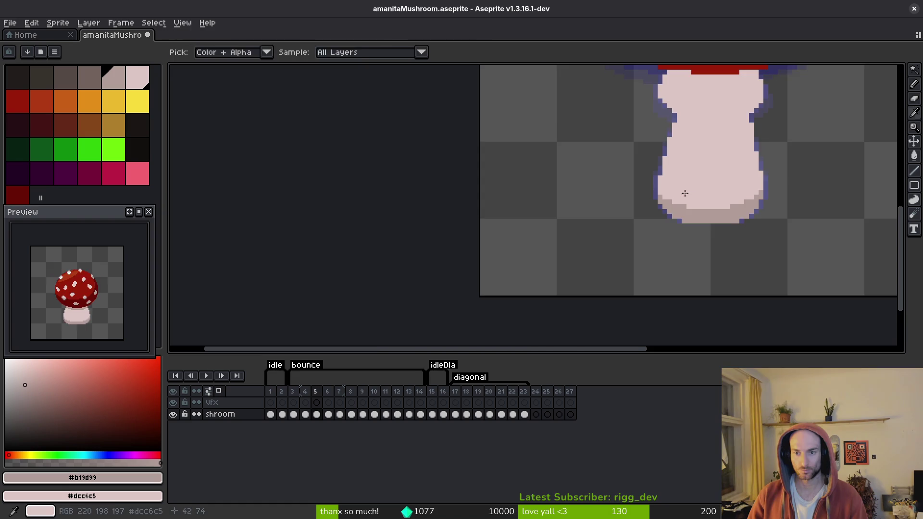
{"action": "scroll", "coordinate": [685, 192], "scroll_direction": "up", "scroll_amount": 4}
{"action": "key", "text": "period"}
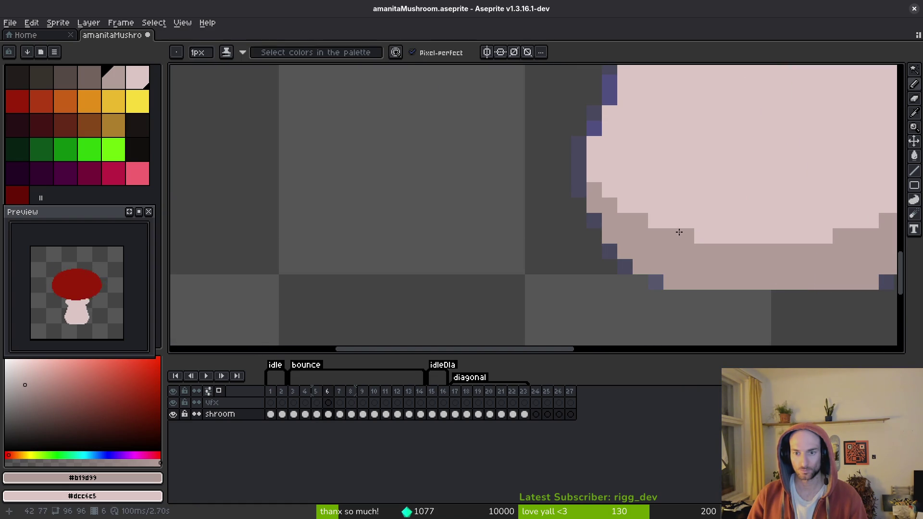
{"action": "scroll", "coordinate": [749, 204], "scroll_direction": "down", "scroll_amount": 4}
{"action": "scroll", "coordinate": [753, 225], "scroll_direction": "up", "scroll_amount": 4}
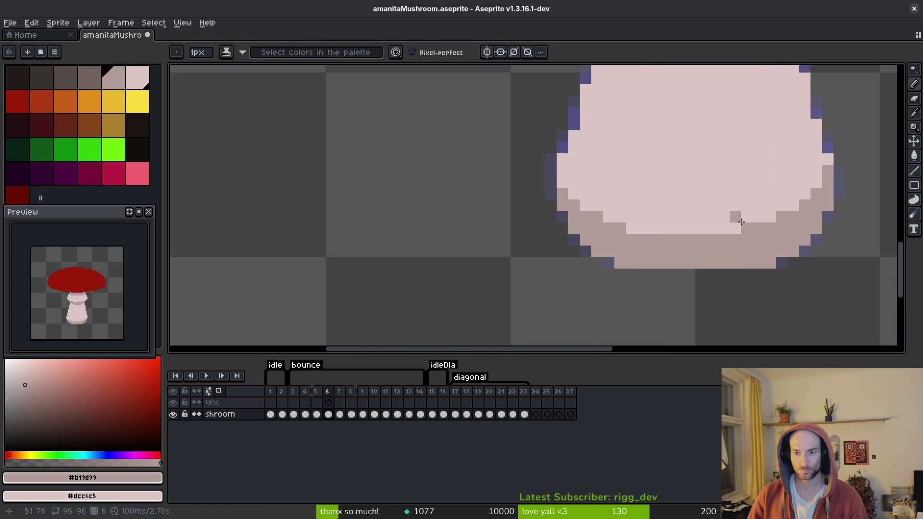
{"action": "scroll", "coordinate": [746, 226], "scroll_direction": "down", "scroll_amount": 4}
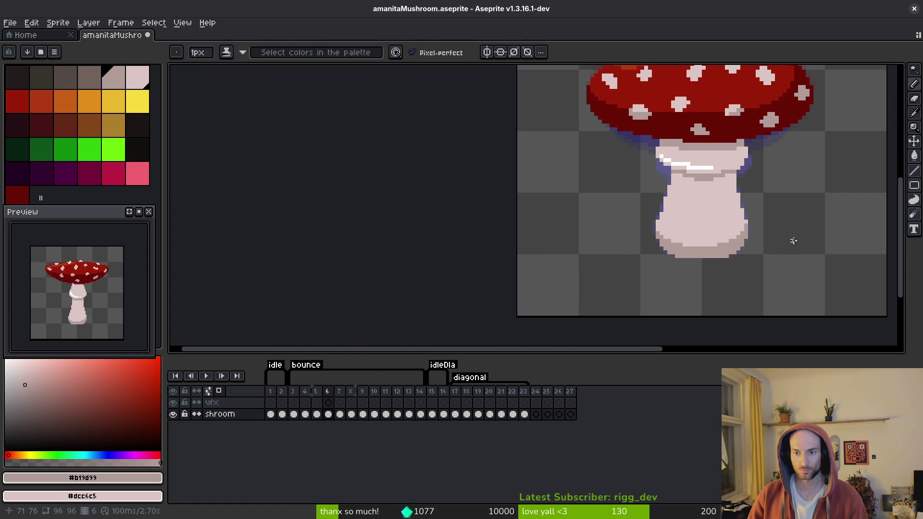
- Compare frame 5's stem base against frames 4 and 6, sampling the stem colour
{"action": "key", "text": "comma"}
{"action": "key", "text": "period"}
{"action": "key", "text": "comma"}
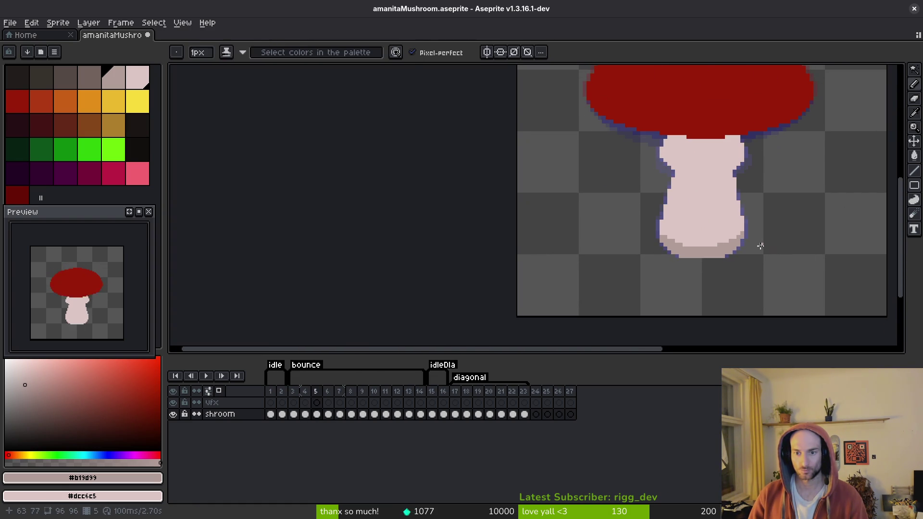
{"action": "key", "text": "alt"}
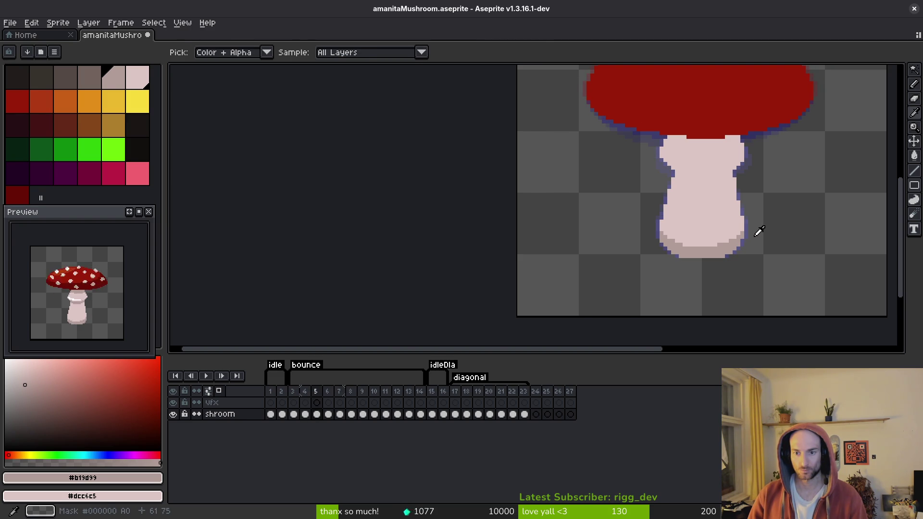
{"action": "key", "text": "comma"}
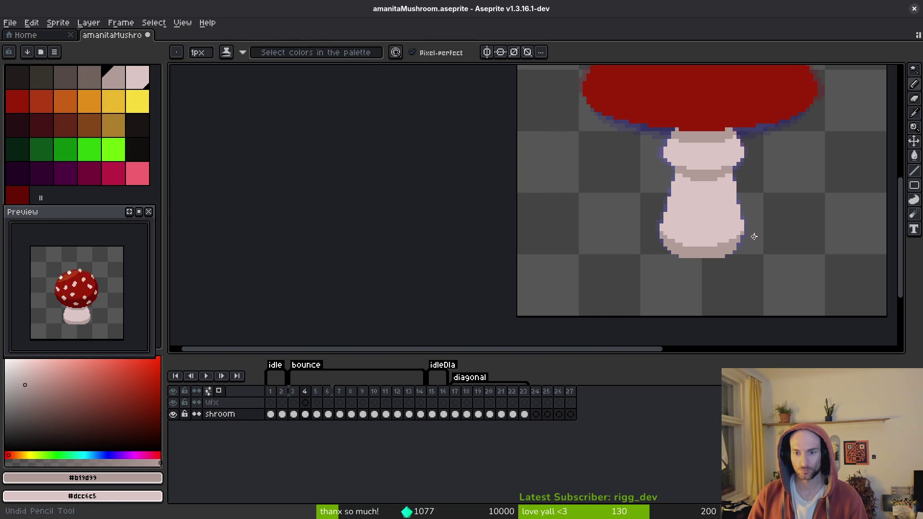
{"action": "key", "text": "alt"}
{"action": "key", "text": "period"}
{"action": "key", "text": "comma"}
{"action": "key", "text": "period"}
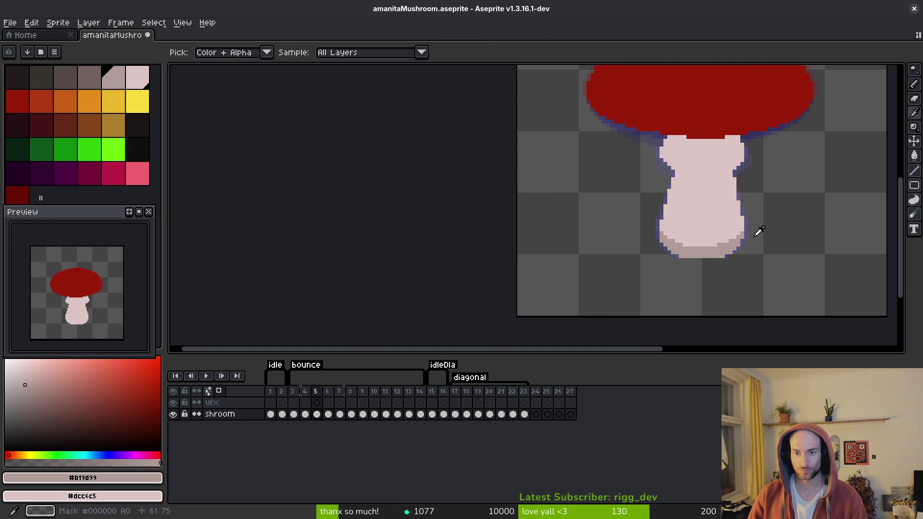
{"action": "key", "text": "period"}
{"action": "key", "text": "comma"}
{"action": "key", "text": "comma"}
{"action": "key", "text": "period"}
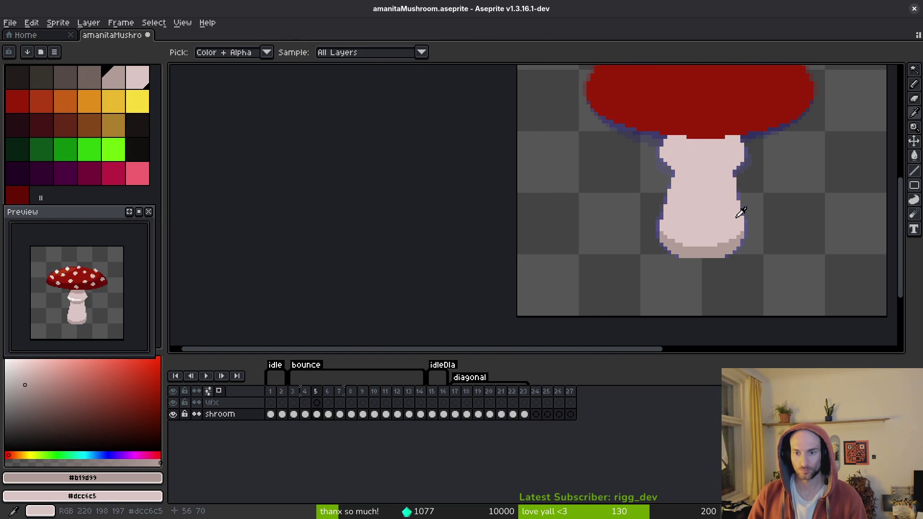
- Pick the #b19d99 shade from the canvas on frame 5, zooming over the stem base
{"action": "scroll", "coordinate": [670, 232], "scroll_direction": "up", "scroll_amount": 3}
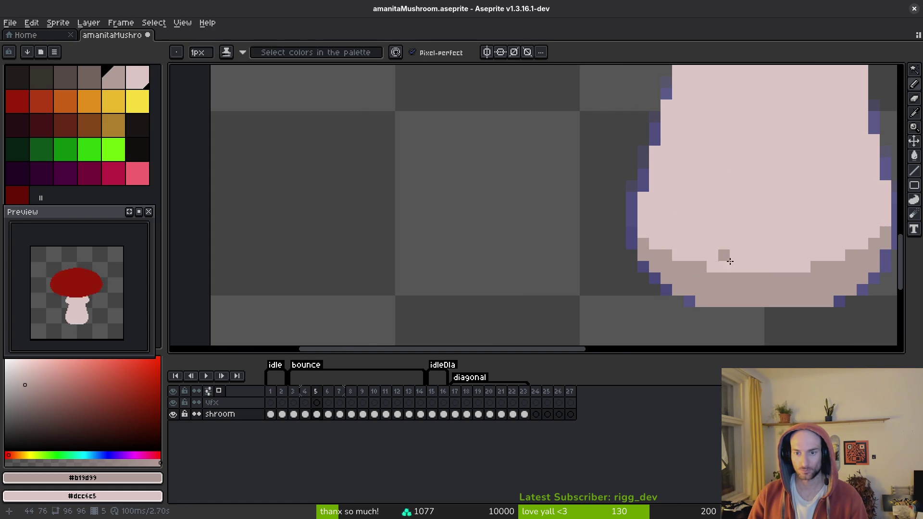
{"action": "scroll", "coordinate": [692, 233], "scroll_direction": "right", "scroll_amount": 5}
{"action": "key", "text": "alt"}
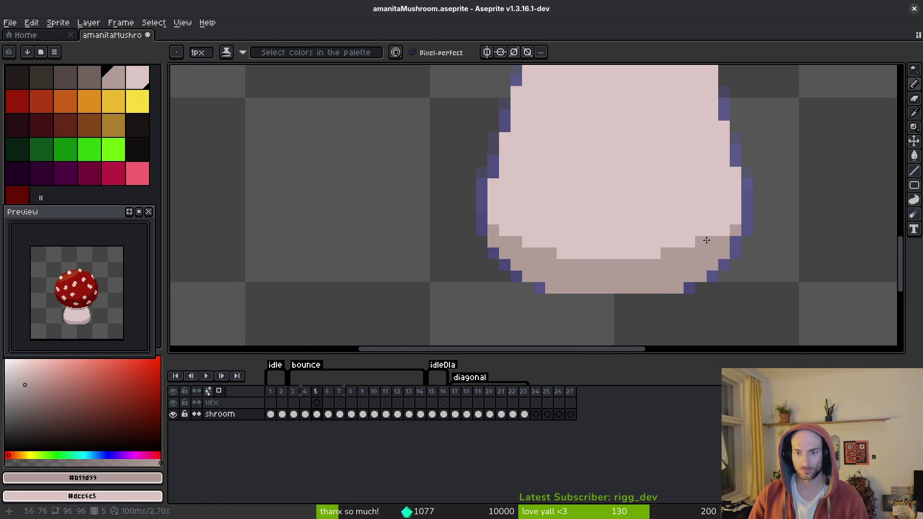
{"action": "scroll", "coordinate": [673, 254], "scroll_direction": "down", "scroll_amount": 2}
{"action": "key", "text": "alt"}
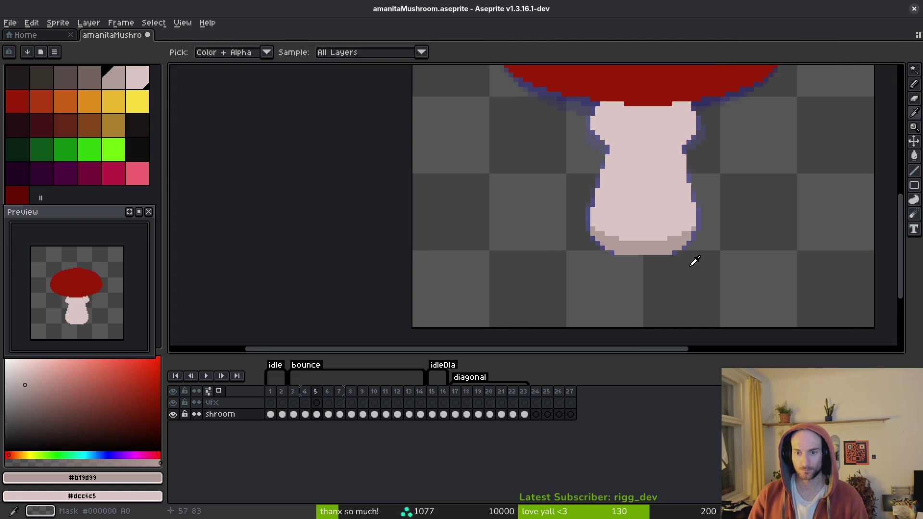
{"action": "scroll", "coordinate": [679, 250], "scroll_direction": "up", "scroll_amount": 2}
{"action": "scroll", "coordinate": [667, 238], "scroll_direction": "down", "scroll_amount": 2}
{"action": "key", "text": "alt"}
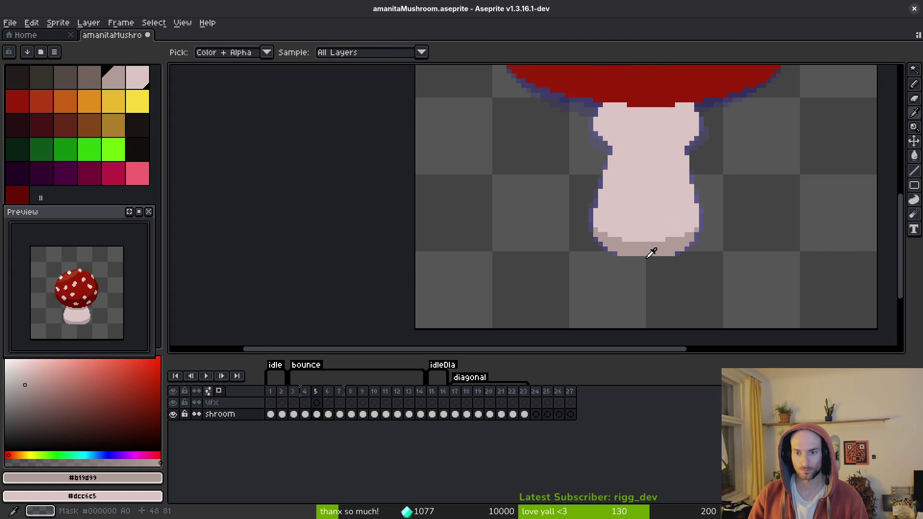
{"action": "scroll", "coordinate": [664, 241], "scroll_direction": "up", "scroll_amount": 2}
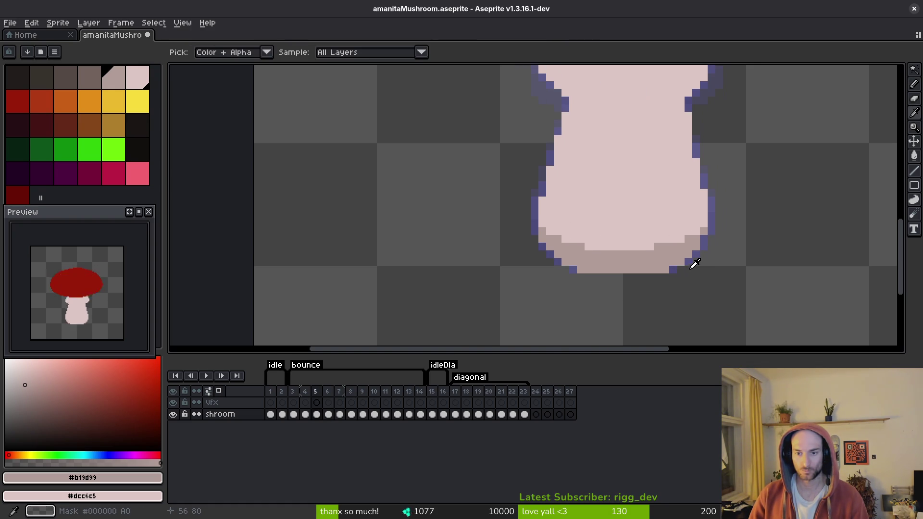
{"action": "scroll", "coordinate": [674, 231], "scroll_direction": "down", "scroll_amount": 1}
- On frame 7, pencil a darker line along the stem base and bucket-fill the band below it
{"action": "scroll", "coordinate": [674, 230], "scroll_direction": "down", "scroll_amount": 4}
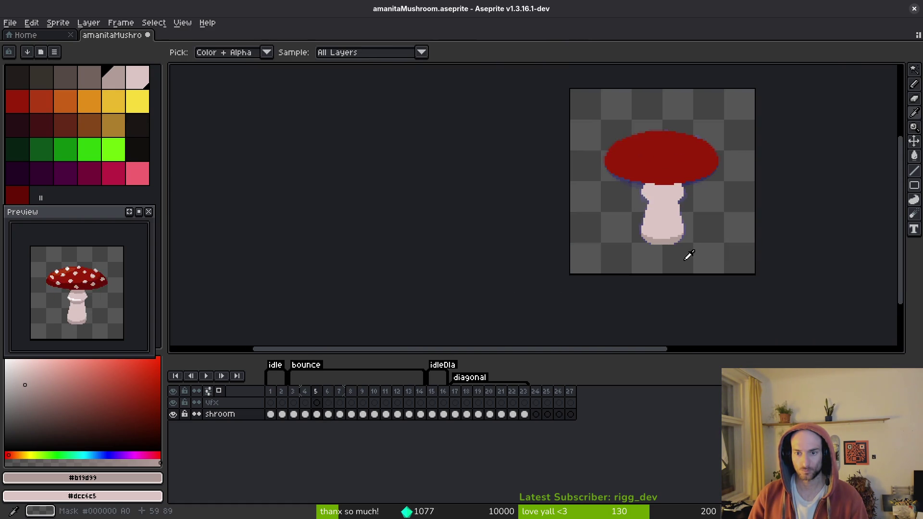
{"action": "scroll", "coordinate": [678, 240], "scroll_direction": "up", "scroll_amount": 6}
{"action": "scroll", "coordinate": [680, 270], "scroll_direction": "down", "scroll_amount": 3}
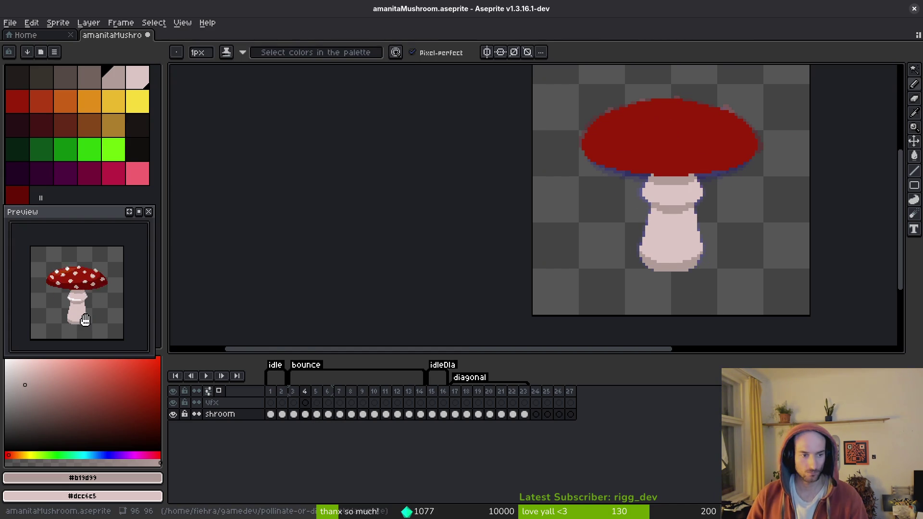
{"action": "scroll", "coordinate": [90, 336], "scroll_direction": "up", "scroll_amount": 3}
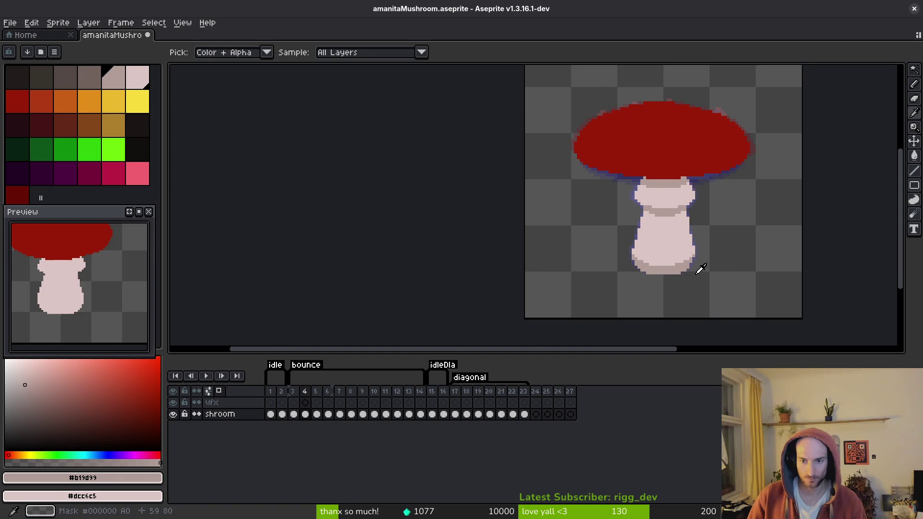
{"action": "scroll", "coordinate": [692, 253], "scroll_direction": "up", "scroll_amount": 3}
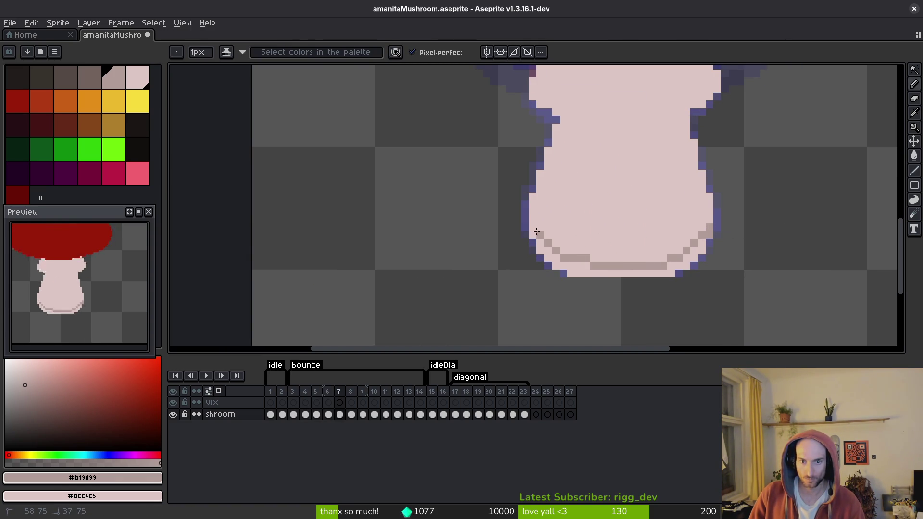
{"action": "left_click_drag", "start_coordinate": [553, 246], "coordinate": [652, 257]}
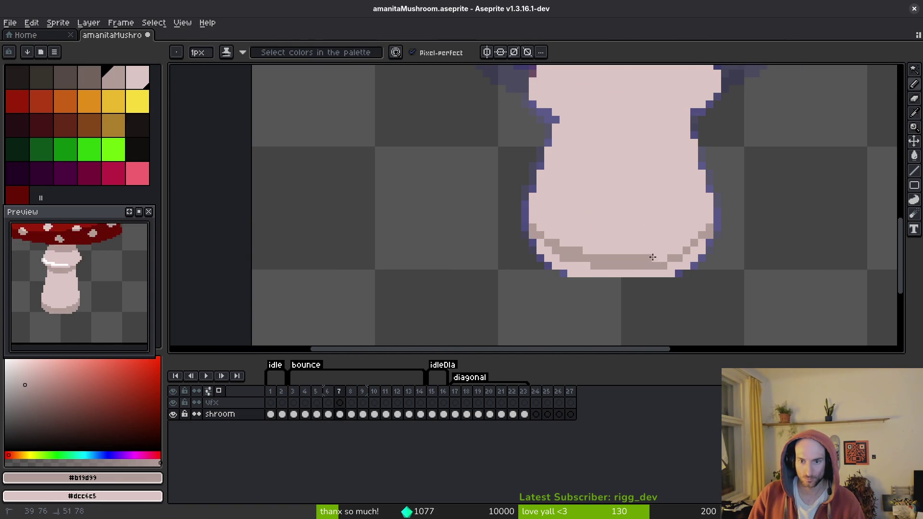
{"action": "key", "text": "g"}
{"action": "left_click", "coordinate": [694, 249]}
{"action": "key", "text": "b"}
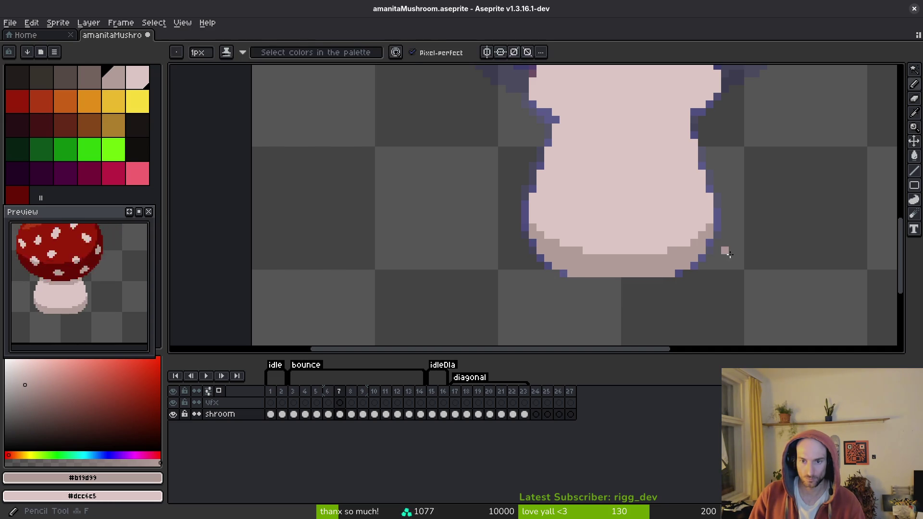
- Flip between frames 6 and 7 to compare the new stem shading
{"action": "key", "text": "comma"}
{"action": "key", "text": "period"}
{"action": "key", "text": "comma"}
{"action": "key", "text": "period"}
{"action": "key", "text": "comma"}
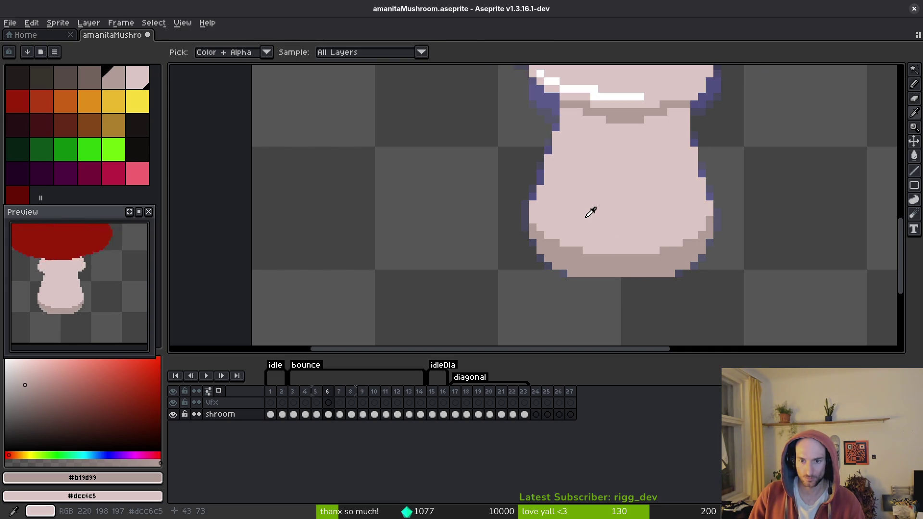
{"action": "key", "text": "period"}
{"action": "key", "text": "comma"}
{"action": "key", "text": "comma"}
{"action": "key", "text": "period"}
{"action": "key", "text": "period"}
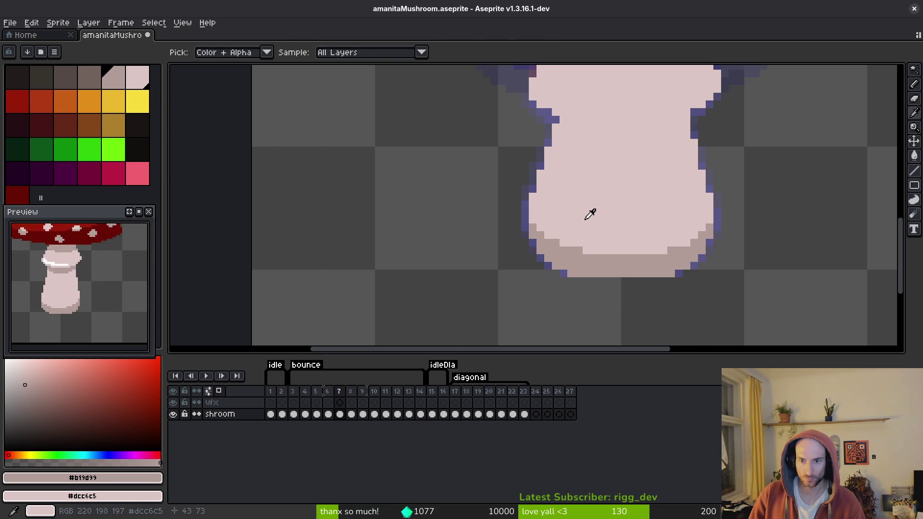
{"action": "key", "text": "b"}
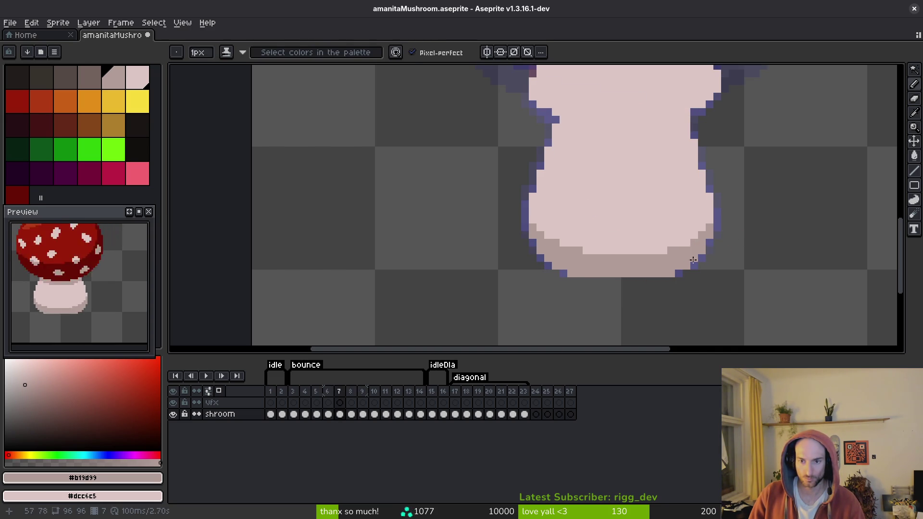
- Step through frames 5–7 and pan over the stem to check the base band
{"action": "key", "text": "alt+comma"}
{"action": "key", "text": "alt+comma"}
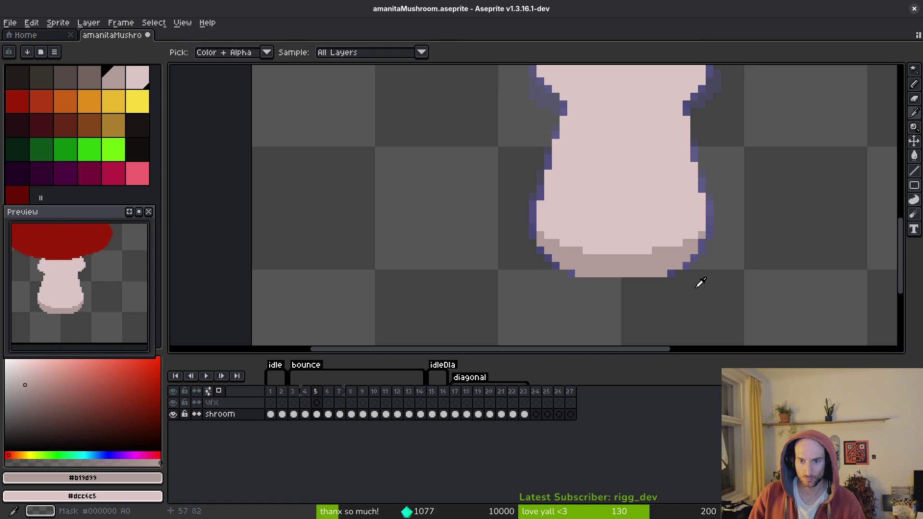
{"action": "key", "text": "period"}
{"action": "key", "text": "alt+comma"}
{"action": "key", "text": "alt+period"}
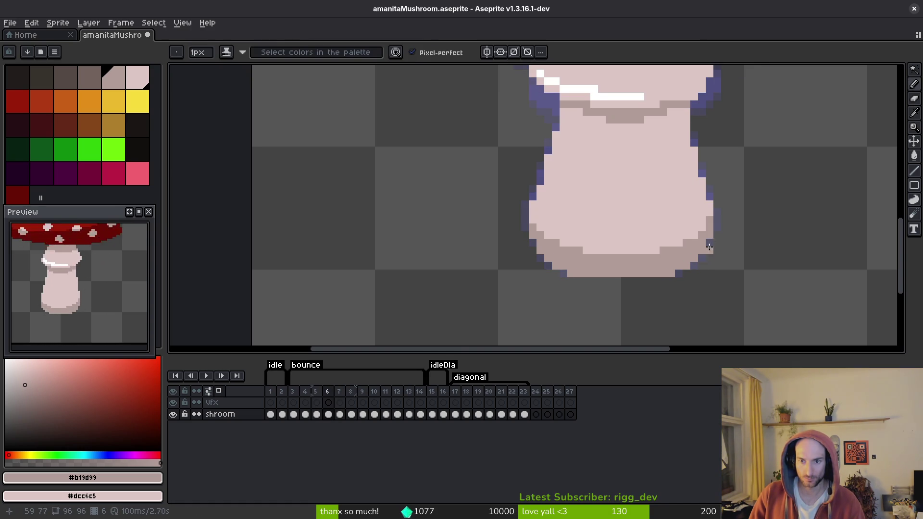
{"action": "left_click_drag", "start_coordinate": [725, 262], "coordinate": [711, 291]}
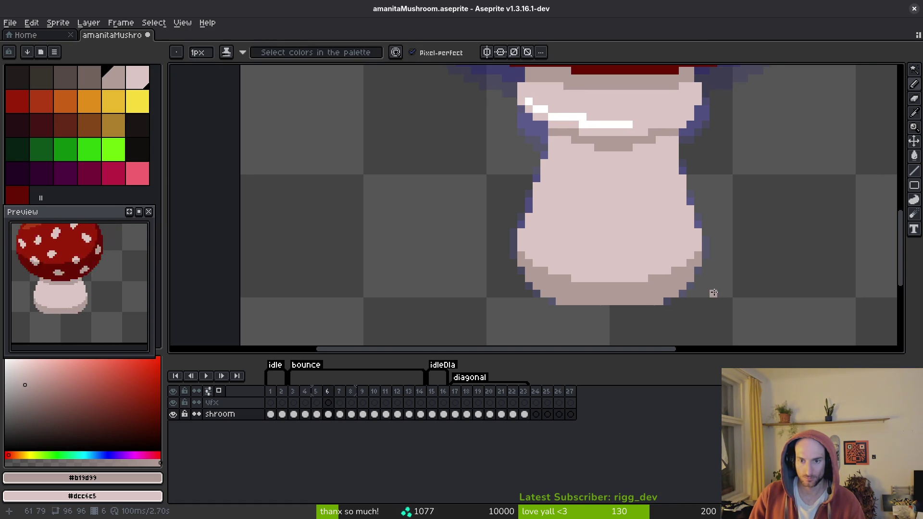
{"action": "key", "text": "alt+comma"}
{"action": "key", "text": "alt+period"}
{"action": "key", "text": "alt+period"}
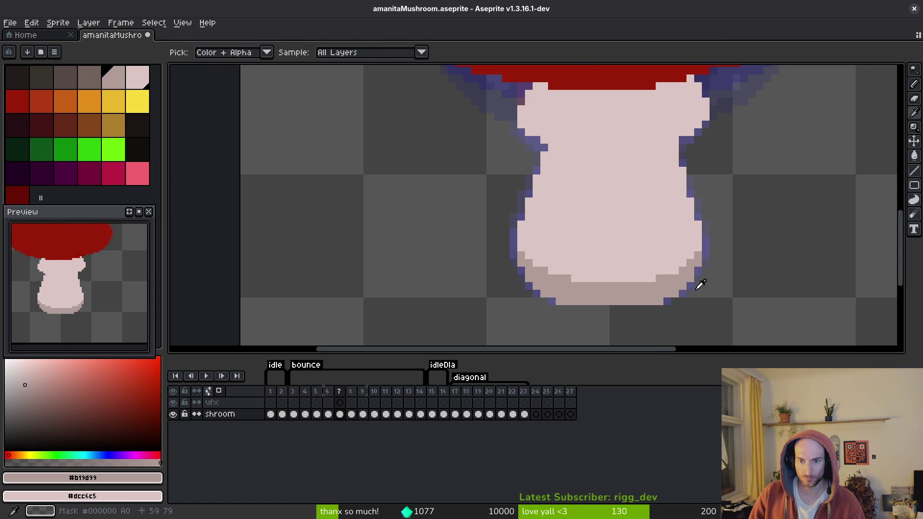
{"action": "key", "text": "alt+comma"}
{"action": "key", "text": "alt+period"}
{"action": "scroll", "coordinate": [706, 257], "scroll_direction": "down", "scroll_amount": 3}
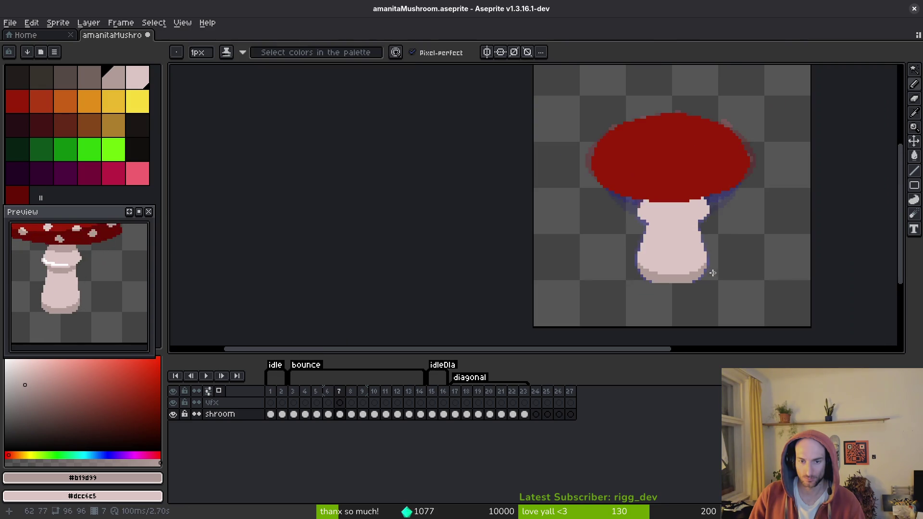
{"action": "key", "text": "alt+period"}
{"action": "key", "text": "alt+period"}
- Flip between frames 7–9 to compare their stem bases
{"action": "key", "text": "alt+comma"}
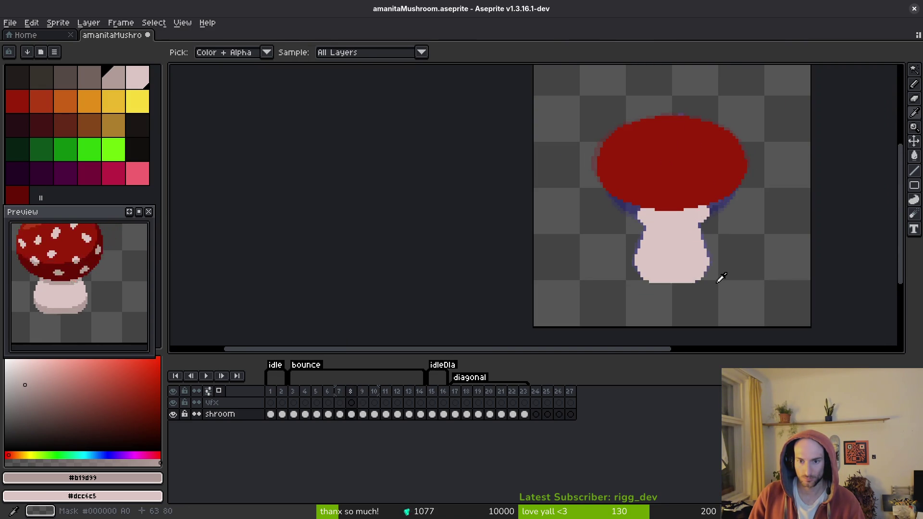
{"action": "key", "text": "alt+period"}
{"action": "scroll", "coordinate": [661, 272], "scroll_direction": "up", "scroll_amount": 3}
{"action": "key", "text": "alt+comma"}
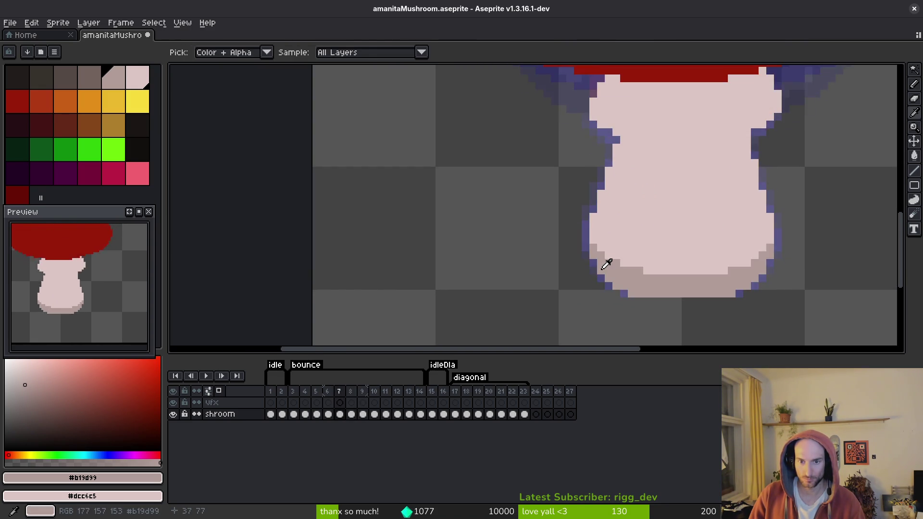
{"action": "key", "text": "alt+period"}
{"action": "key", "text": "alt+comma"}
{"action": "key", "text": "alt+comma"}
{"action": "key", "text": "alt+period"}
{"action": "key", "text": "alt+period"}
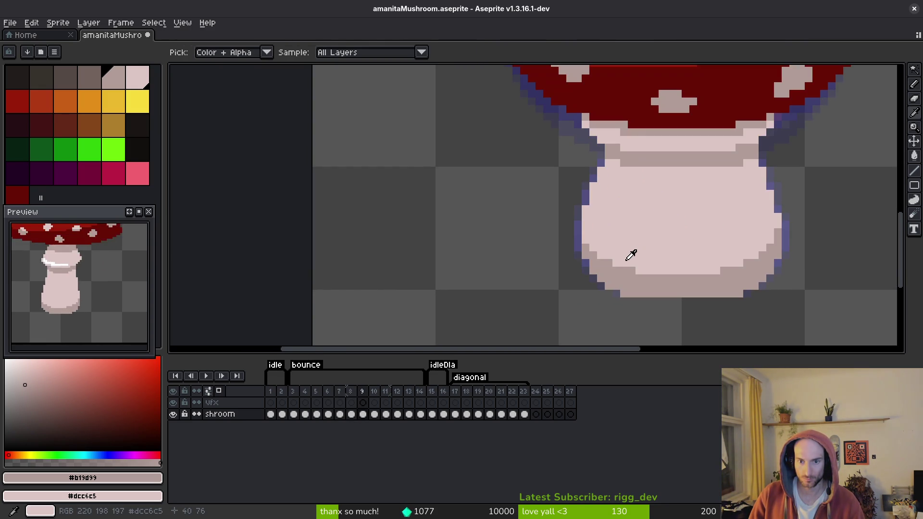
{"action": "key", "text": "alt+comma"}
{"action": "key", "text": "alt+comma"}
{"action": "key", "text": "alt+period"}
{"action": "key", "text": "alt+period"}
{"action": "key", "text": "alt+comma"}
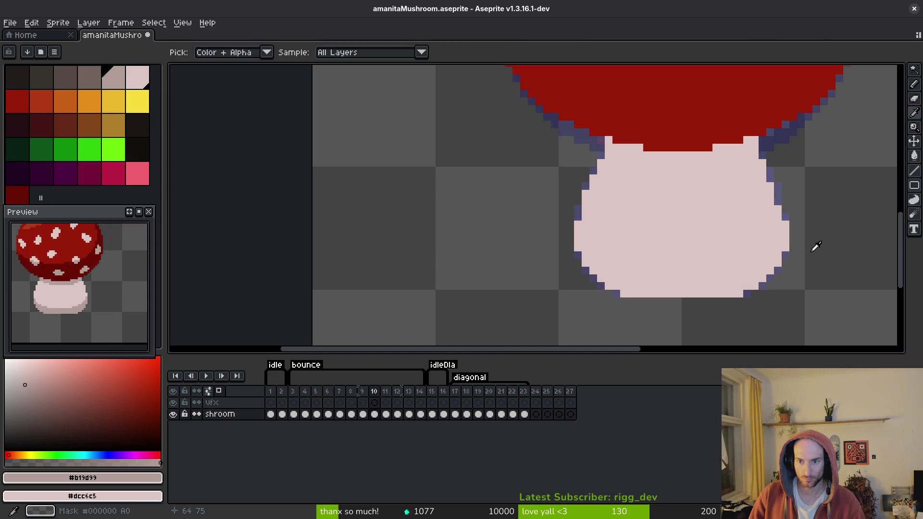
{"action": "key", "text": "alt+period"}
{"action": "key", "text": "alt+comma"}
{"action": "key", "text": "alt+comma"}
{"action": "key", "text": "alt+period"}
{"action": "key", "text": "alt+comma"}
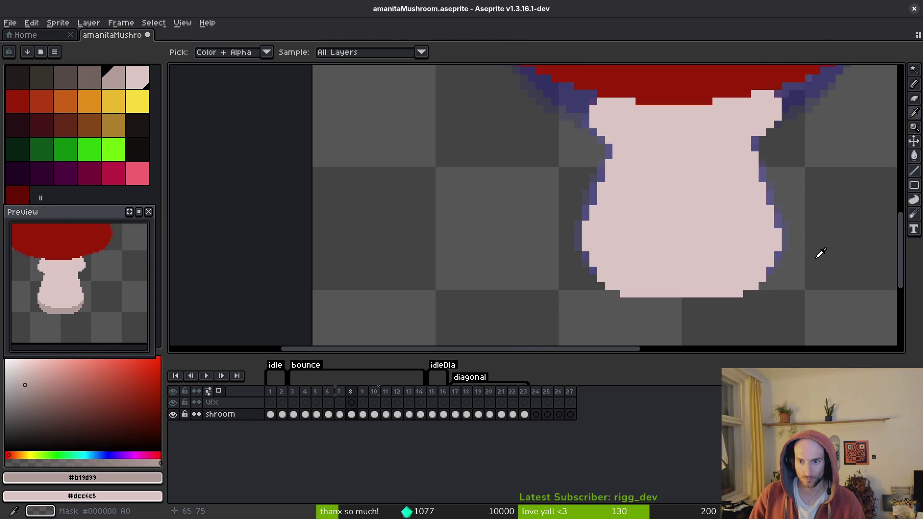
{"action": "key", "text": "alt+period"}
{"action": "key", "text": "alt+period"}
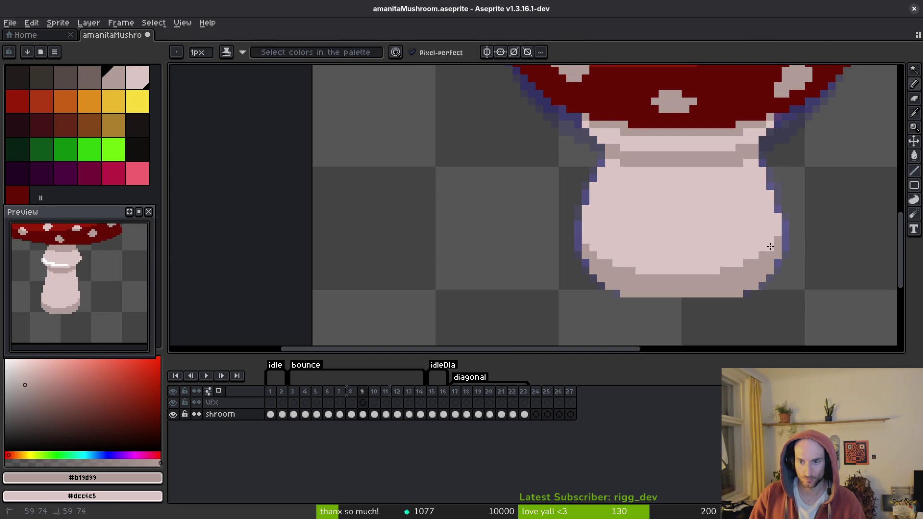
- On frame 10, pencil the darker shade along the stem's lower-right edge and bottom row
{"action": "key", "text": "alt+comma"}
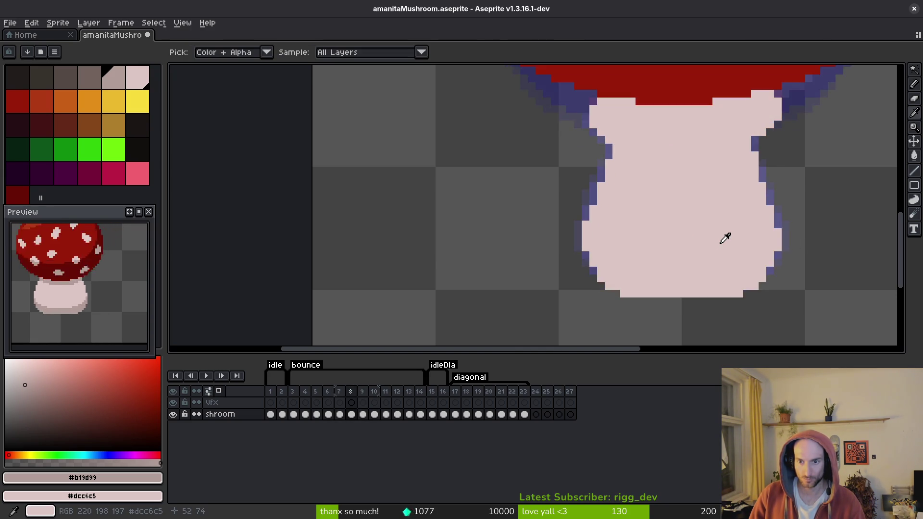
{"action": "key", "text": "alt+period"}
{"action": "key", "text": "alt+period"}
{"action": "key", "text": "comma"}
{"action": "key", "text": "period"}
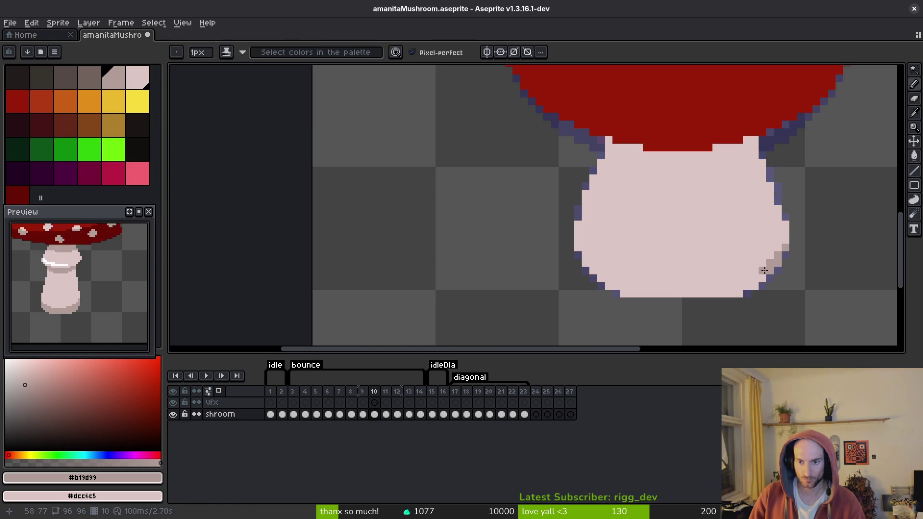
{"action": "left_click_drag", "start_coordinate": [761, 277], "coordinate": [724, 284]}
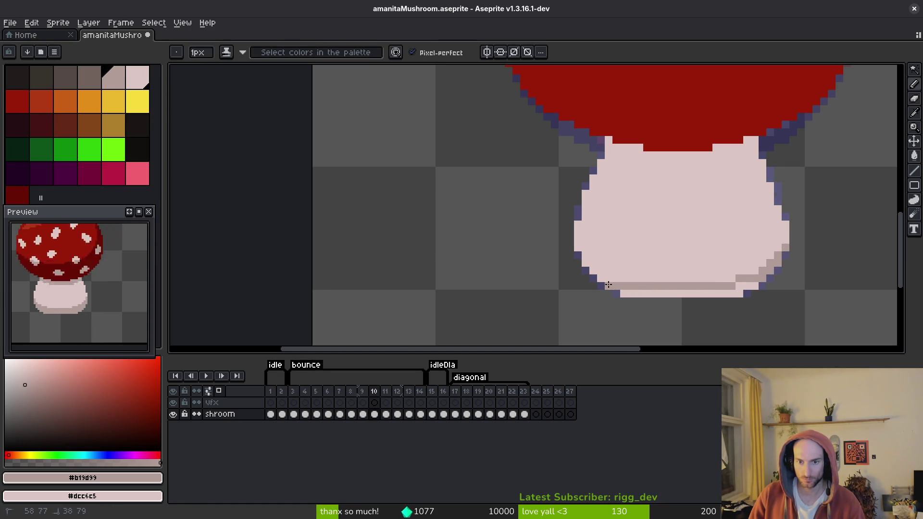
{"action": "left_click_drag", "start_coordinate": [667, 293], "coordinate": [743, 293]}
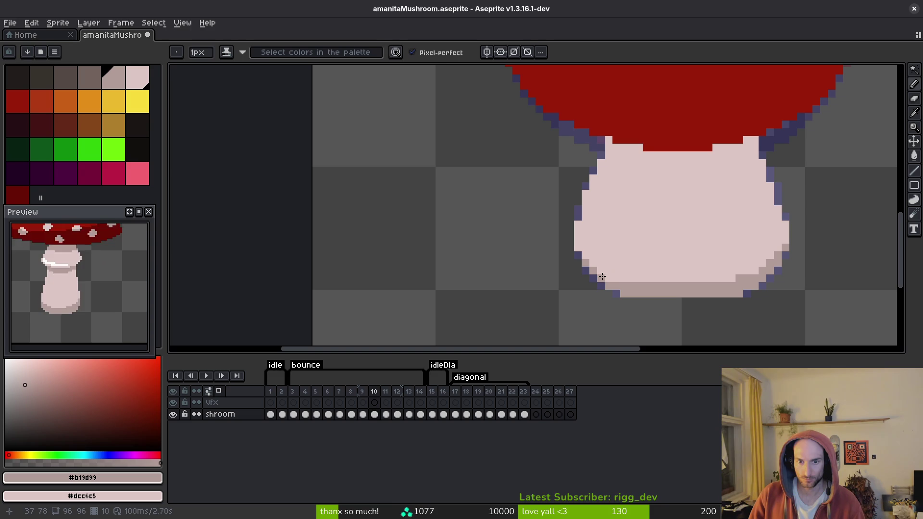
{"action": "scroll", "coordinate": [732, 283], "scroll_direction": "down", "scroll_amount": 3}
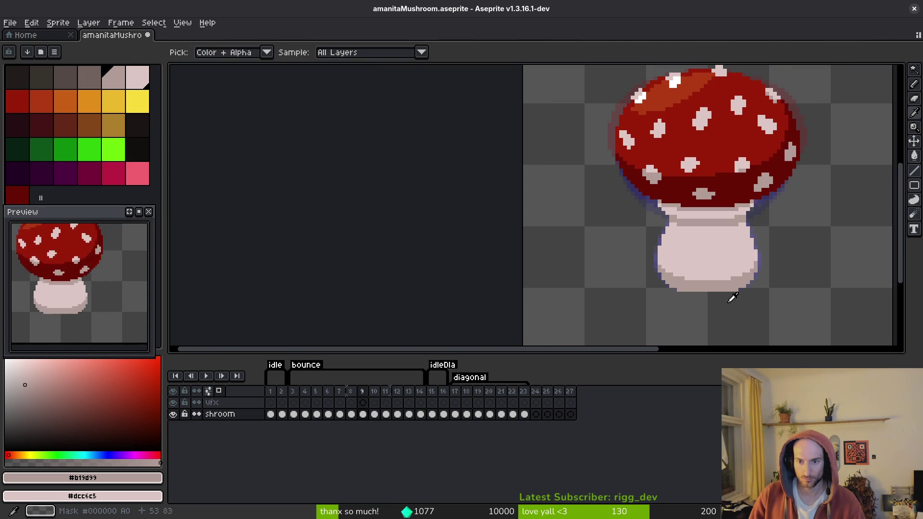
{"action": "scroll", "coordinate": [716, 309], "scroll_direction": "up", "scroll_amount": 3}
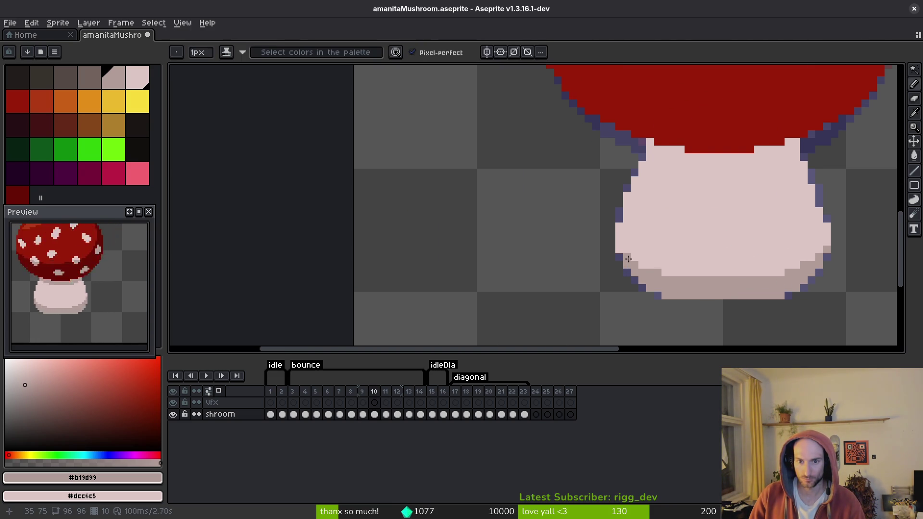
- Flip between frames 10 and 11 to compare the stem base shading
{"action": "key", "text": "alt"}
{"action": "key", "text": "Right"}
{"action": "key", "text": "Left"}
{"action": "key", "text": "Right"}
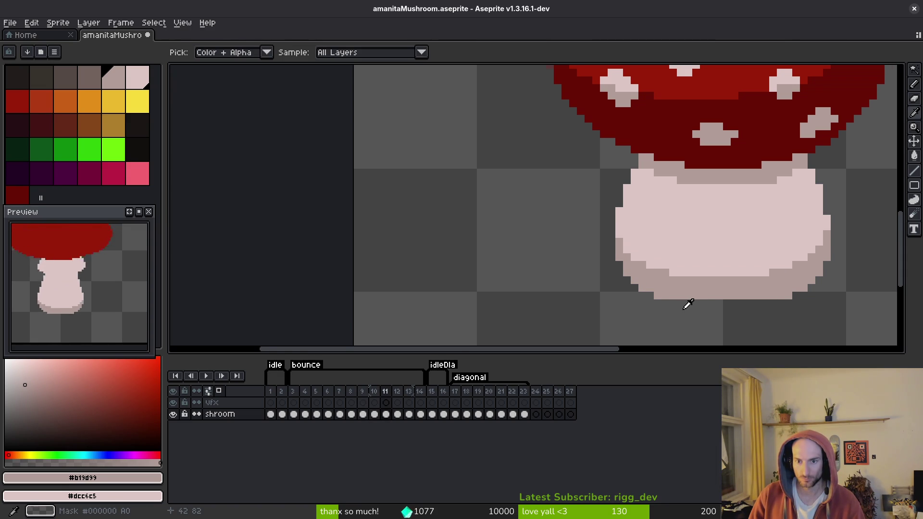
{"action": "key", "text": "Left"}
{"action": "key", "text": "Right"}
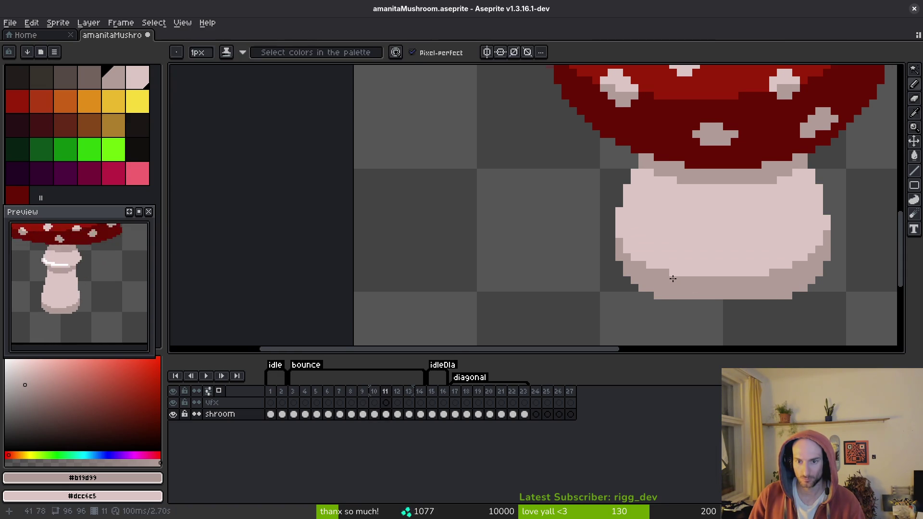
{"action": "key", "text": "Left"}
{"action": "key", "text": "alt"}
{"action": "key", "text": "alt"}
{"action": "key", "text": "Left"}
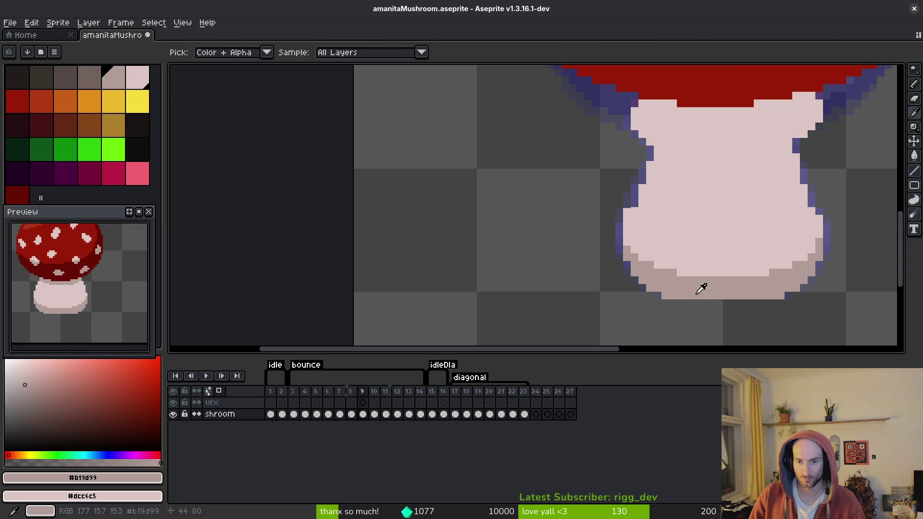
{"action": "key", "text": "Right"}
{"action": "key", "text": "Right"}
{"action": "key", "text": "Left"}
- Step through frames 9–11 to check each stem base
{"action": "key", "text": "Left"}
{"action": "key", "text": "Right"}
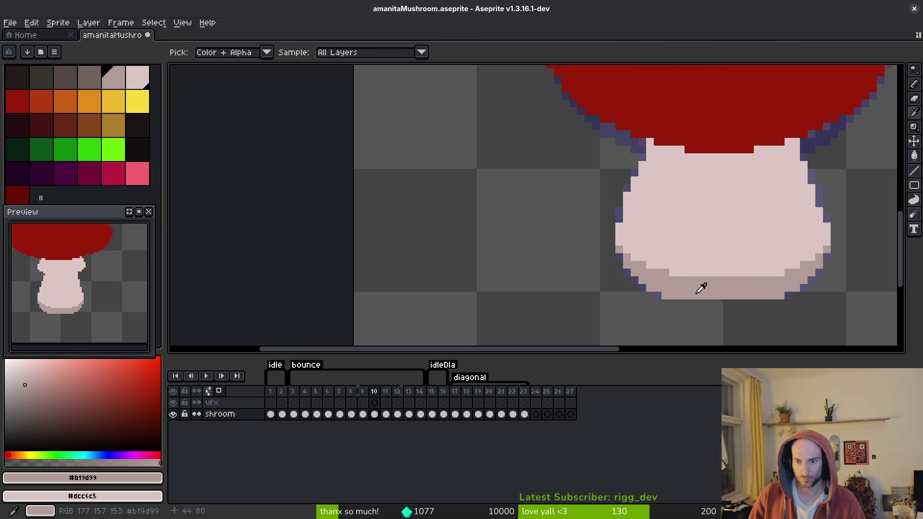
{"action": "key", "text": "Right"}
{"action": "key", "text": "Left"}
{"action": "key", "text": "alt"}
{"action": "key", "text": "Left"}
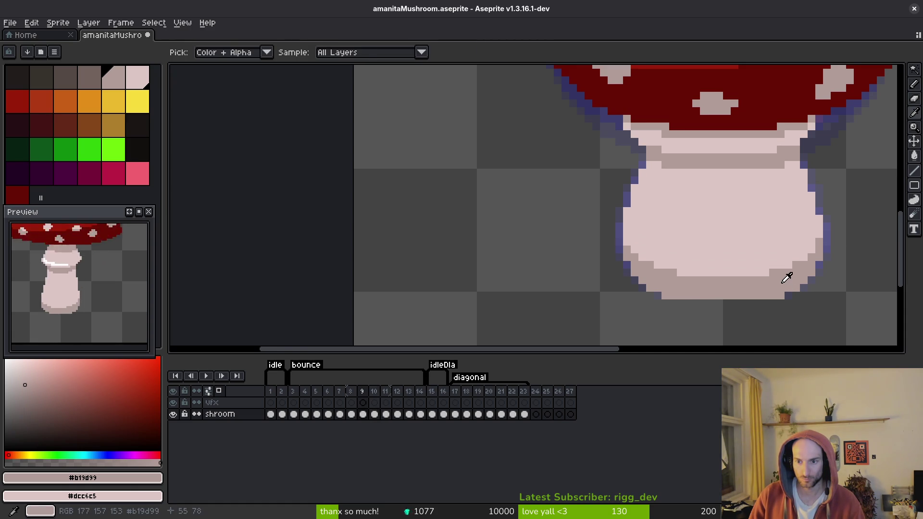
{"action": "key", "text": "Left"}
{"action": "key", "text": "Right"}
{"action": "key", "text": "Right"}
{"action": "key", "text": "Left"}
{"action": "key", "text": "Right"}
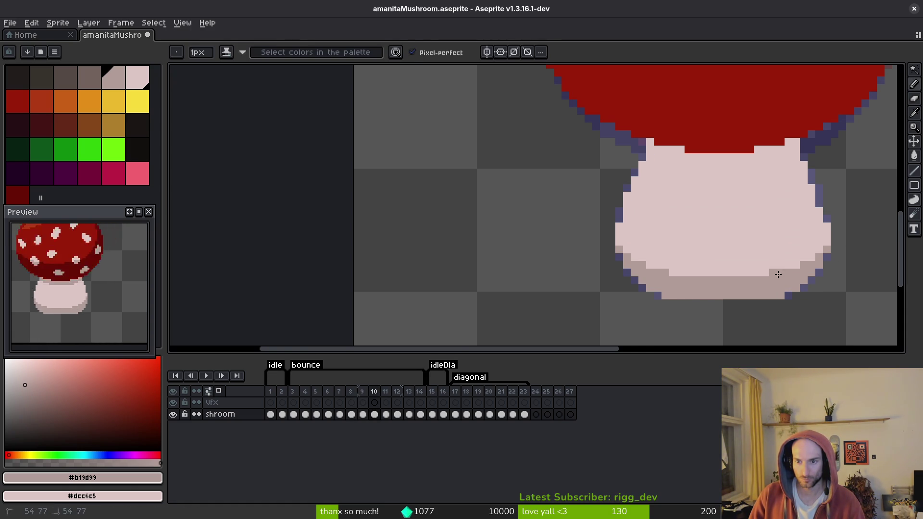
{"action": "key", "text": "Left"}
{"action": "key", "text": "Right"}
{"action": "key", "text": "Right"}
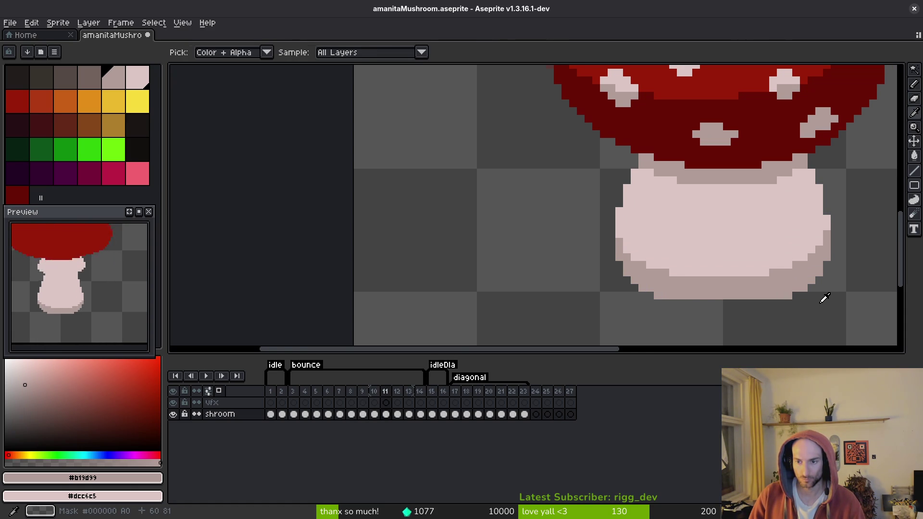
{"action": "key", "text": "Left"}
{"action": "key", "text": "Right"}
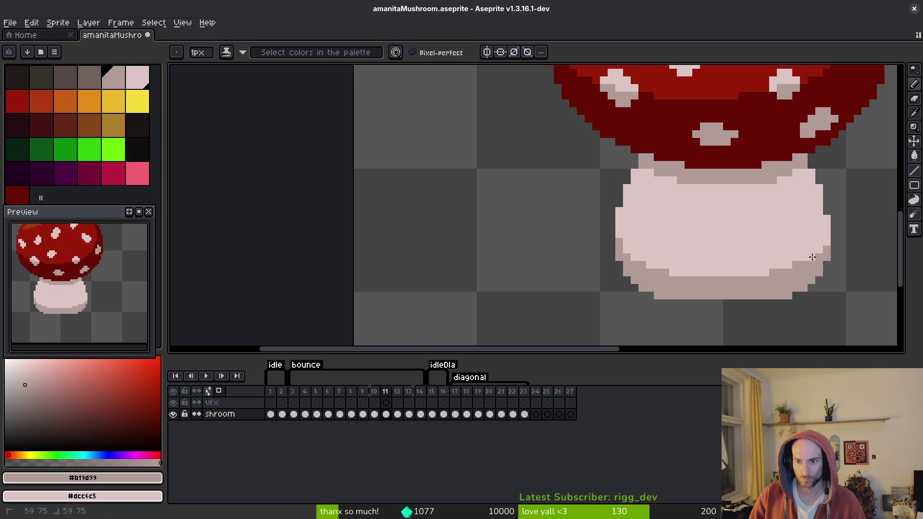
- Flick forward to frame 12 and back to frame 11
{"action": "key", "text": "Left"}
{"action": "key", "text": "Right"}
{"action": "key", "text": "Right"}
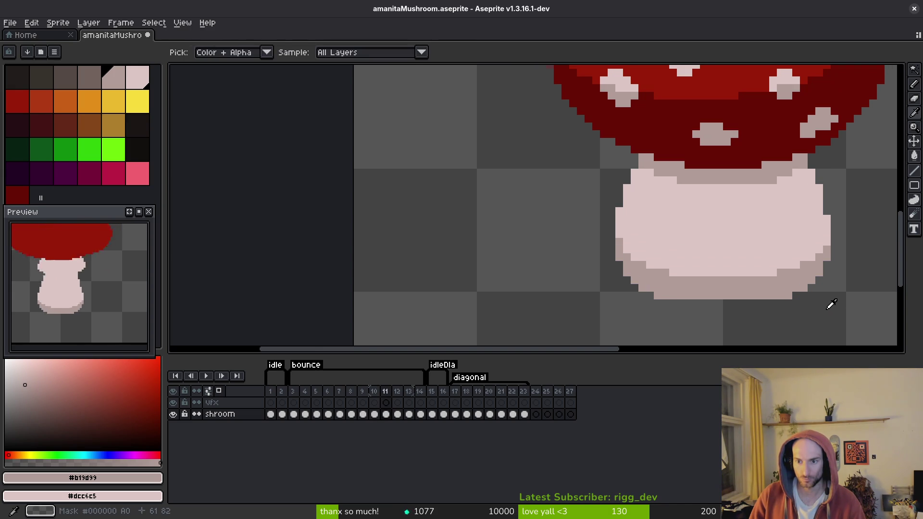
{"action": "key", "text": "Left"}
{"action": "key", "text": "Left"}
{"action": "key", "text": "Right"}
{"action": "key", "text": "Right"}
{"action": "key", "text": "Left"}
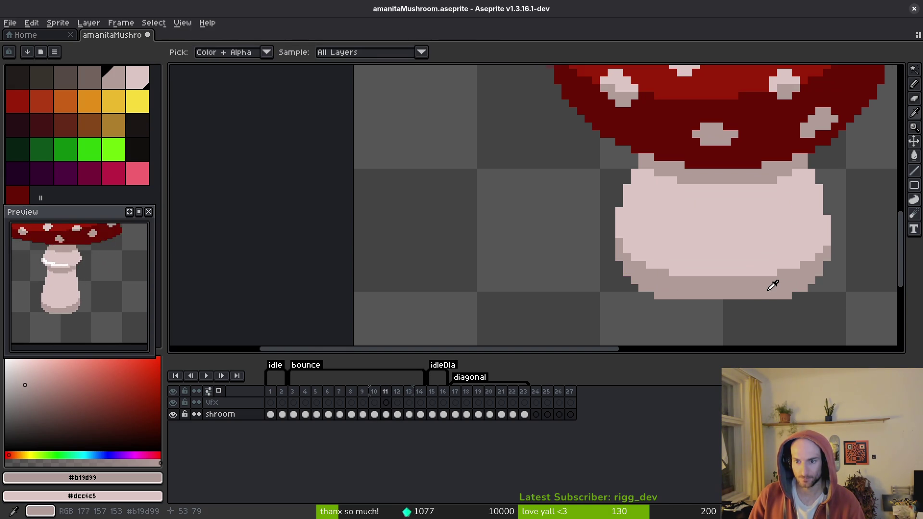
{"action": "key", "text": "Right"}
{"action": "scroll", "coordinate": [777, 282], "scroll_direction": "down", "scroll_amount": 3}
{"action": "key", "text": "Left"}
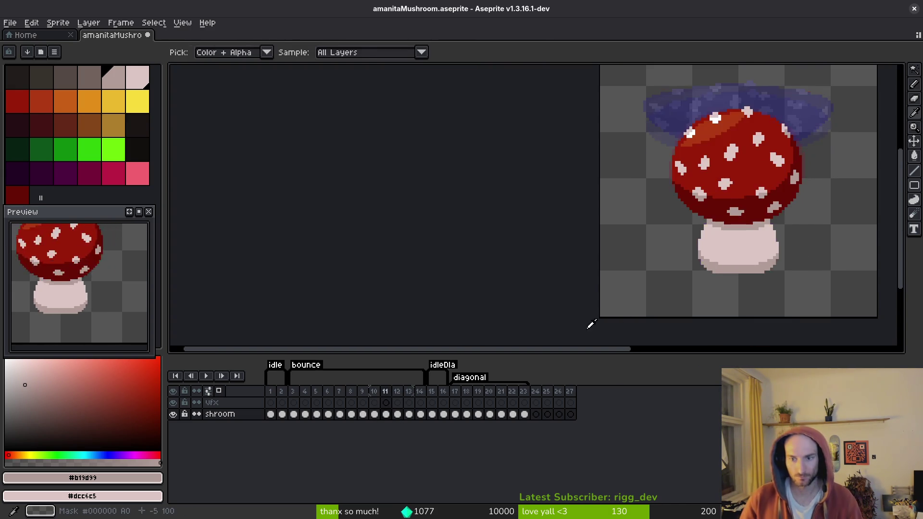
{"action": "key", "text": "Right"}
{"action": "key", "text": "Left"}
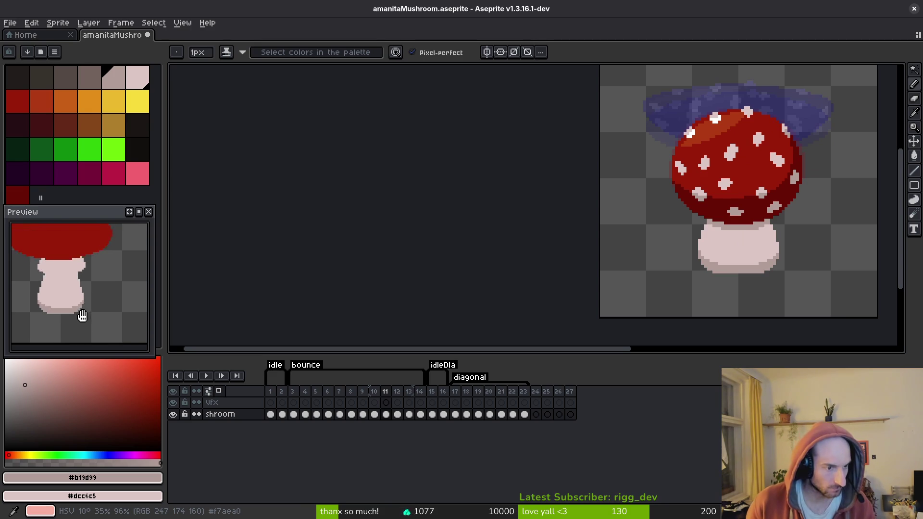
- Go to frame 8 and zoom in on its unshaded stem base
{"action": "left_click_drag", "start_coordinate": [779, 284], "coordinate": [776, 288]}
{"action": "key", "text": "alt"}
{"action": "key", "text": "Left"}
{"action": "key", "text": "Left"}
{"action": "key", "text": "Left"}
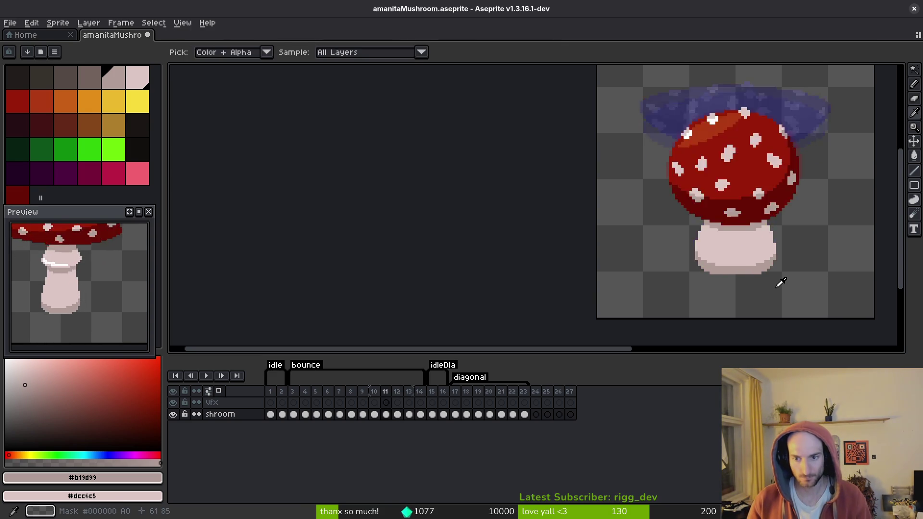
{"action": "key", "text": "Right"}
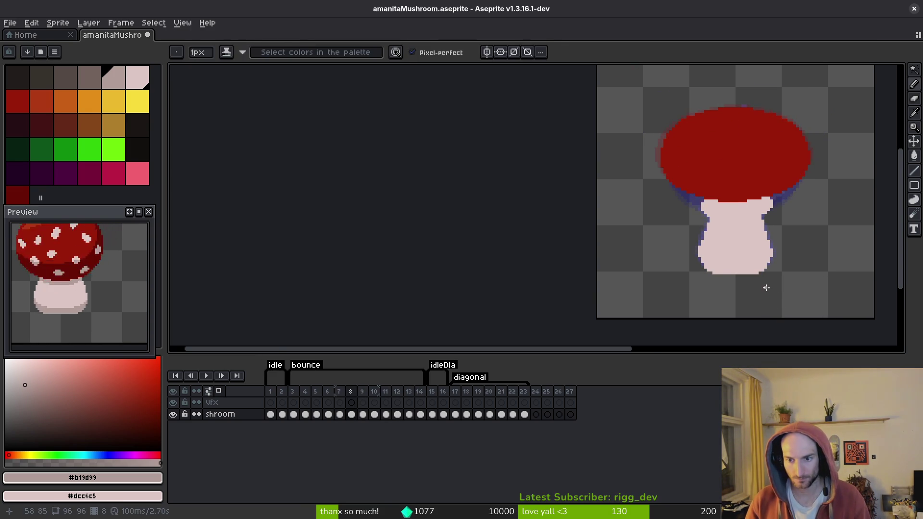
{"action": "scroll", "coordinate": [751, 274], "scroll_direction": "up", "scroll_amount": 2}
{"action": "scroll", "coordinate": [765, 202], "scroll_direction": "up", "scroll_amount": 2}
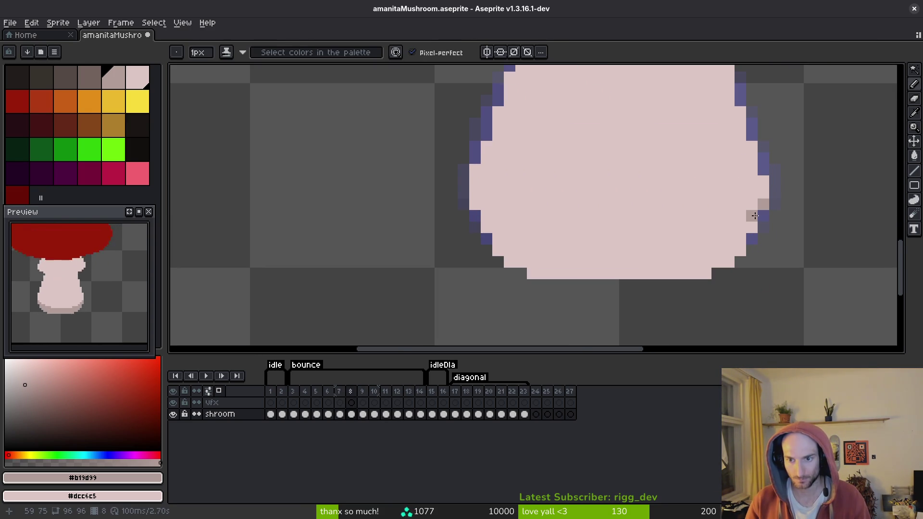
- On frame 8, shade the stem base bottom in #b19d99: an edge line, a filled lower band, and corner pixels
{"action": "mouse_move", "coordinate": [745, 230]}
{"action": "left_mouse_down"}
{"action": "mouse_move", "coordinate": [738, 248]}
{"action": "mouse_move", "coordinate": [503, 254]}
{"action": "left_mouse_up"}
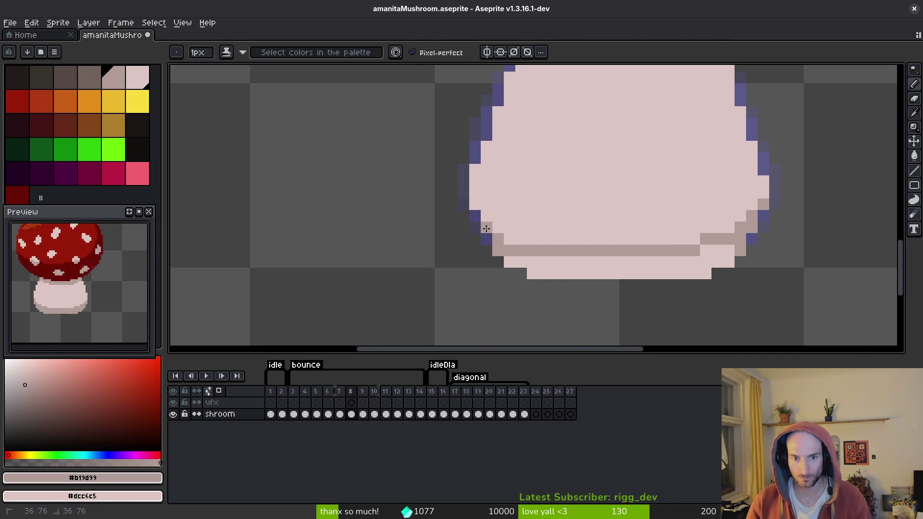
{"action": "key", "text": "alt+Left"}
{"action": "key", "text": "Right"}
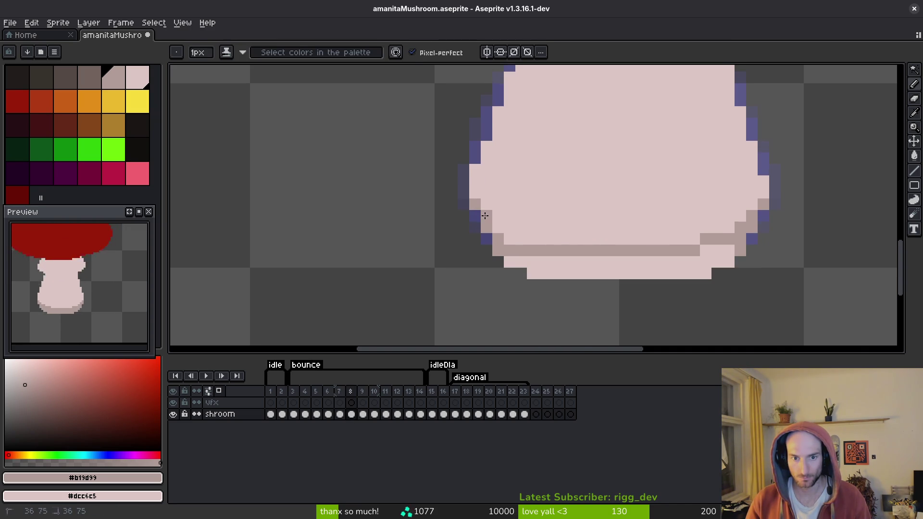
{"action": "left_click_drag", "start_coordinate": [510, 238], "coordinate": [533, 263]}
{"action": "key", "text": "g"}
{"action": "left_click", "coordinate": [613, 268]}
{"action": "key", "text": "alt"}
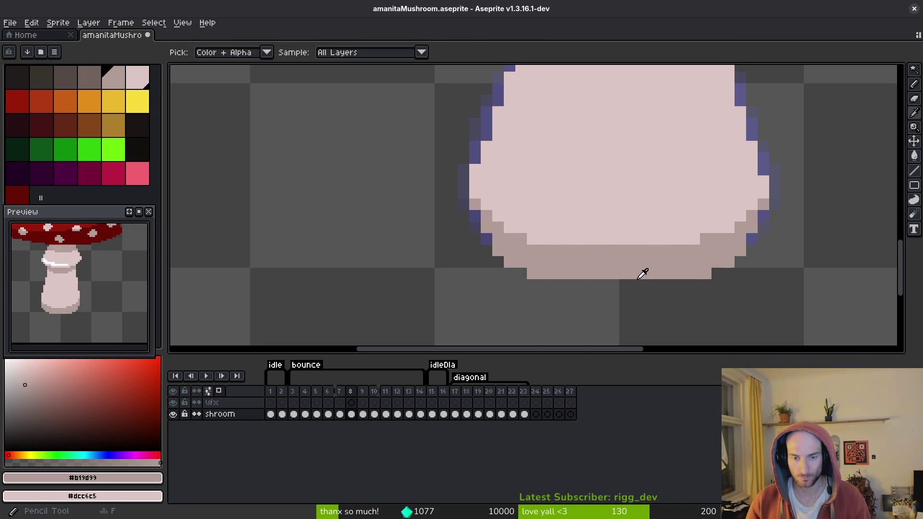
{"action": "left_click", "coordinate": [509, 227]}
{"action": "left_click", "coordinate": [531, 237]}
{"action": "key", "text": "alt"}
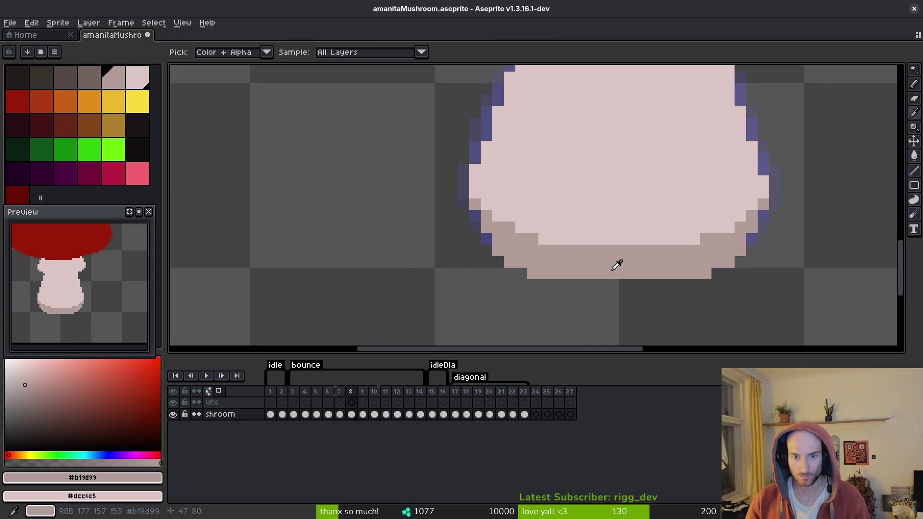
- Flip between frames 7 and 8 to compare the stem shading, then advance to frame 9
{"action": "key", "text": "comma"}
{"action": "key", "text": "period"}
{"action": "key", "text": "comma"}
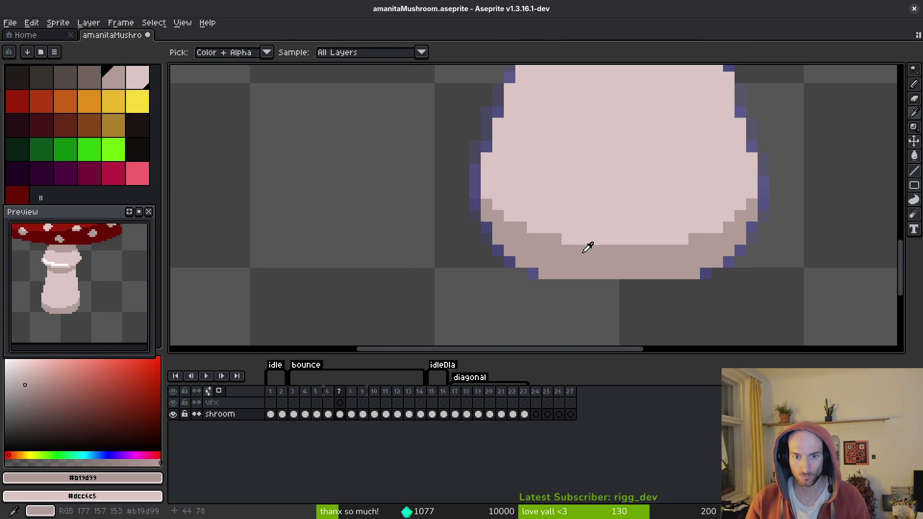
{"action": "key", "text": "period"}
{"action": "key", "text": "comma"}
{"action": "key", "text": "period"}
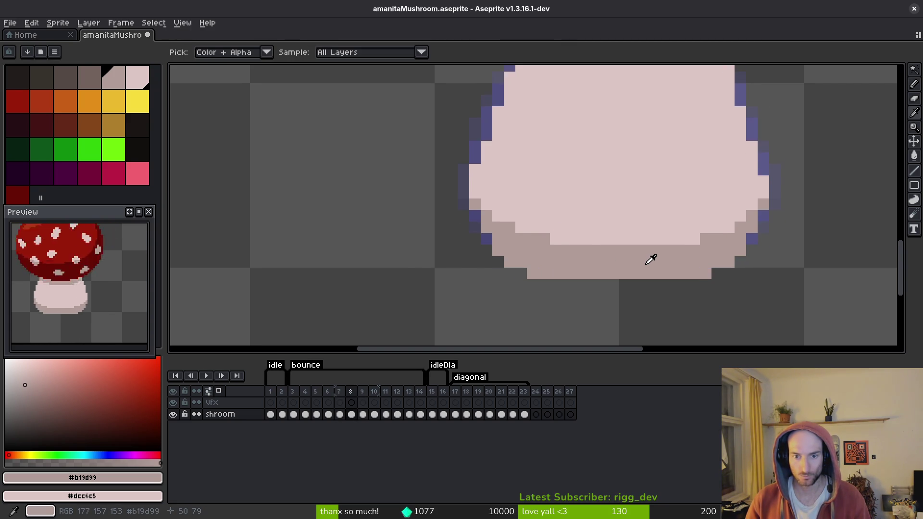
{"action": "key", "text": "comma"}
{"action": "key", "text": "period"}
{"action": "key", "text": "comma"}
{"action": "key", "text": "period"}
{"action": "key", "text": "comma"}
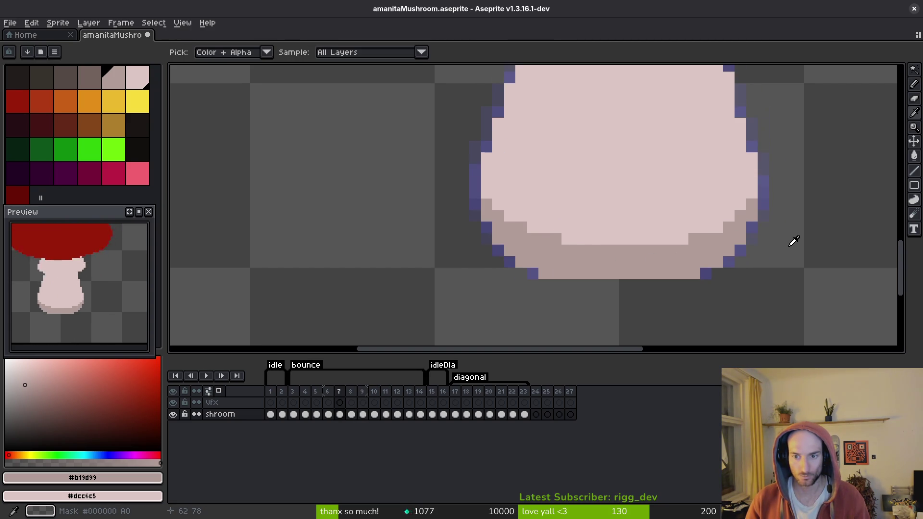
{"action": "key", "text": "period"}
{"action": "key", "text": "period"}
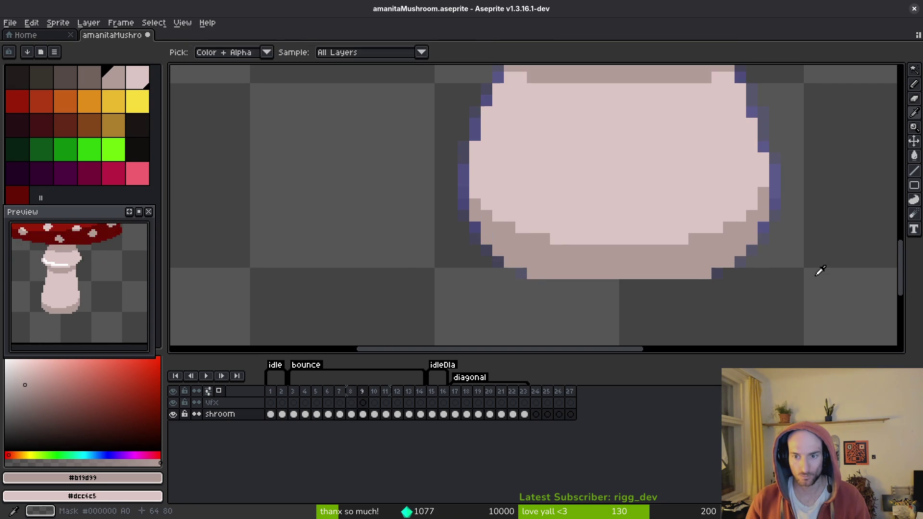
- Step to frame 10, zoom out, and save amanitaMushroom.aseprite
{"action": "scroll", "coordinate": [769, 241], "scroll_direction": "down", "scroll_amount": 2}
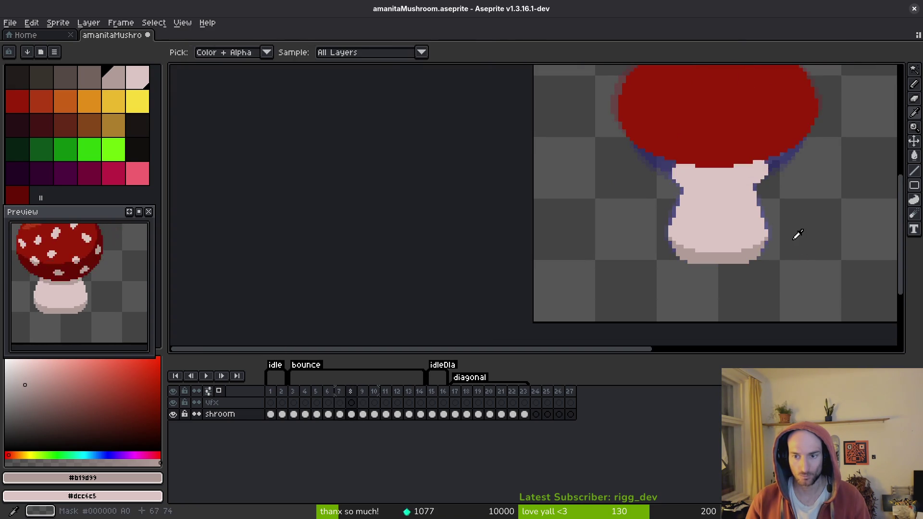
{"action": "key", "text": "period"}
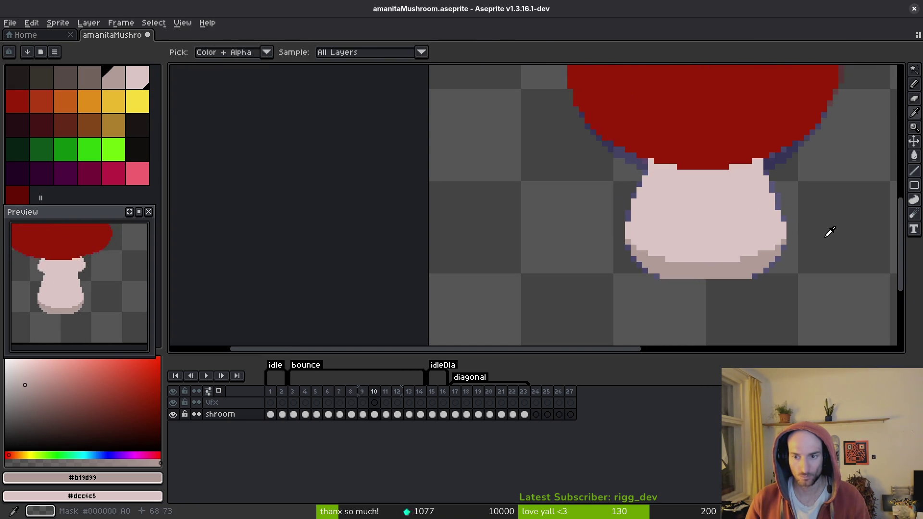
{"action": "scroll", "coordinate": [818, 243], "scroll_direction": "down", "scroll_amount": 2}
{"action": "key", "text": "ctrl+s"}
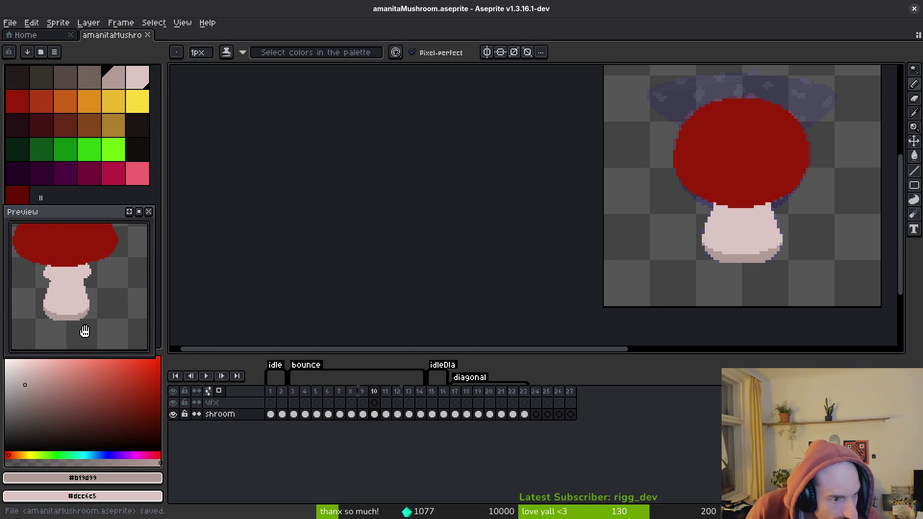
- Play the animation to review the stem shading, save again, and switch to the terminal
{"action": "left_click_drag", "start_coordinate": [766, 248], "coordinate": [753, 246]}
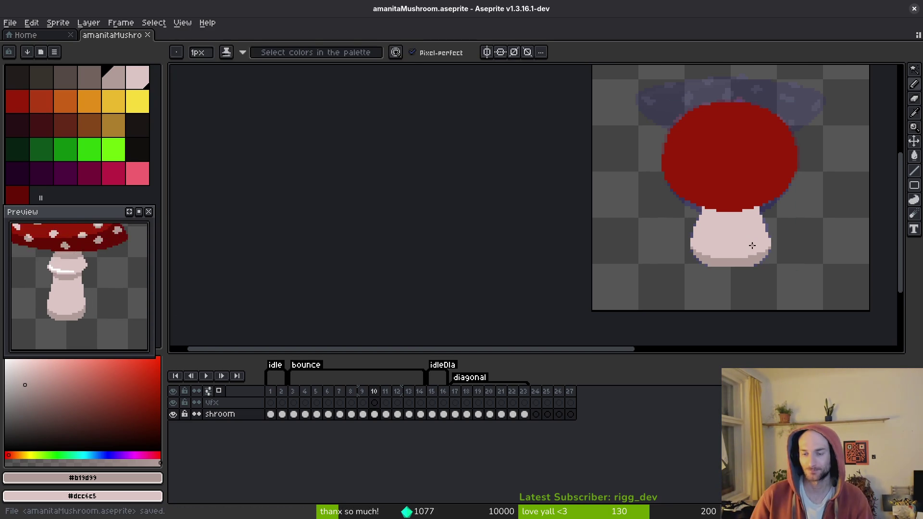
{"action": "key", "text": "i"}
{"action": "key", "text": "Return"}
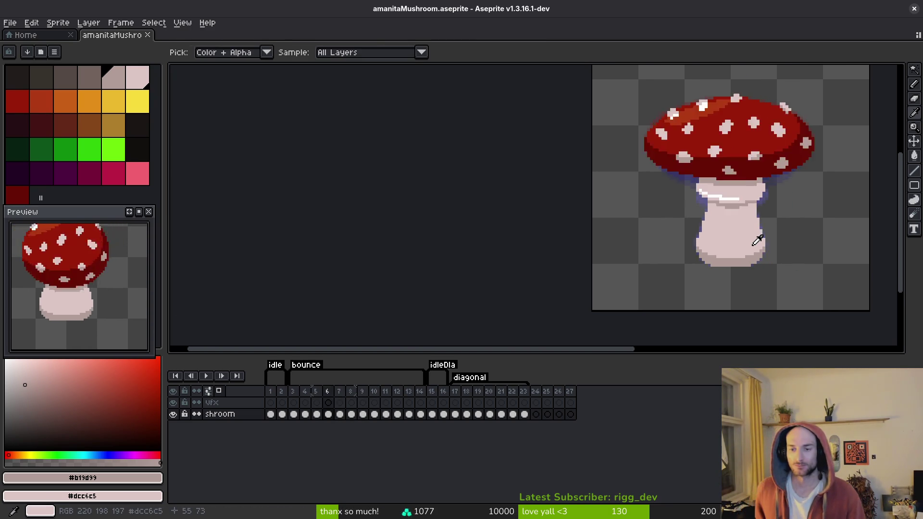
{"action": "key", "text": "b"}
{"action": "key", "text": "ctrl+s"}
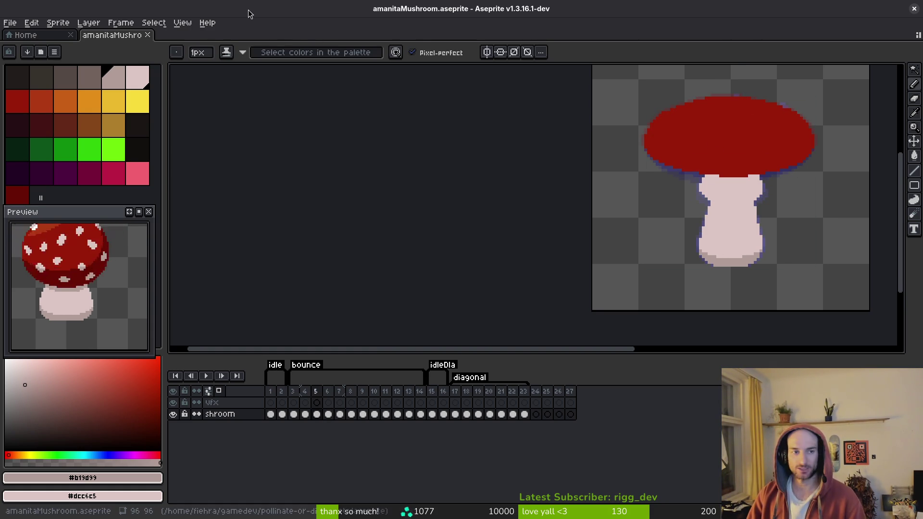
{"action": "key", "text": "alt+Tab"}
- Quit Vim on smash.gd and launch tig from the shell
{"action": "left_click", "coordinate": [577, 140]}
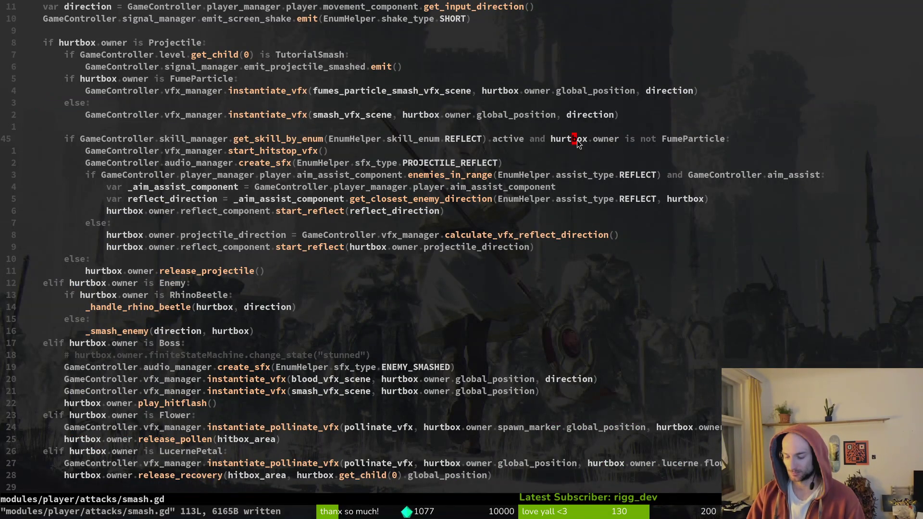
{"action": "type", "text": ":qq"}
{"action": "key", "text": "Return"}
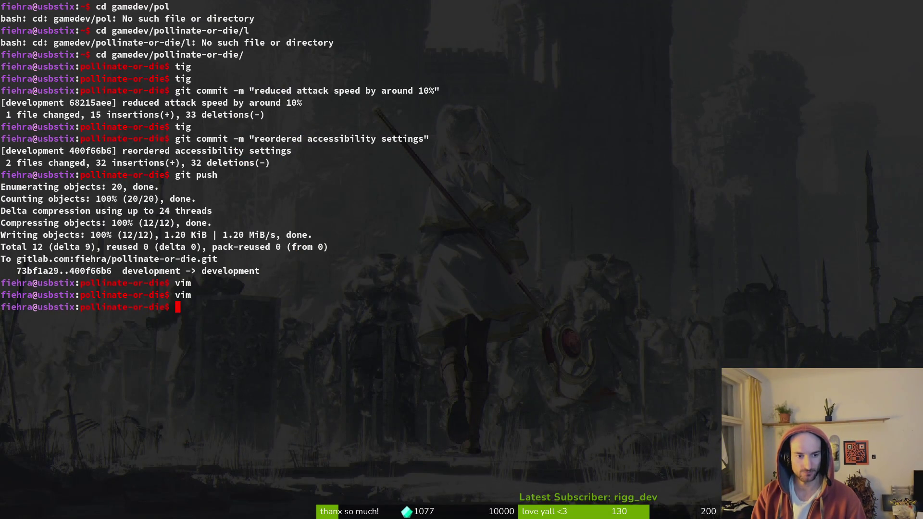
{"action": "type", "text": "tig"}
{"action": "key", "text": "Return"}
- Stage amanita_mushroom.gd, its scene, devlevel.tscn and the new spawning and spores files, then quit tig
{"action": "key", "text": "Down"}
{"action": "key", "text": "Down"}
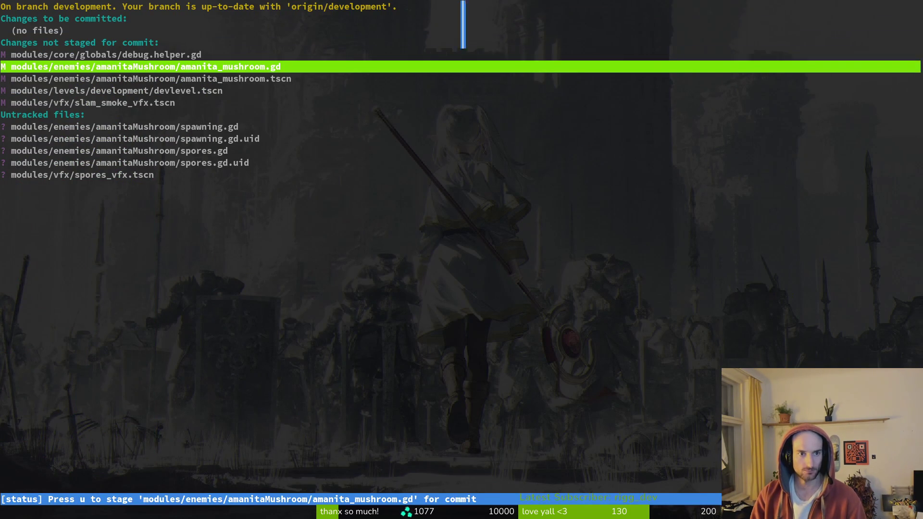
{"action": "key", "text": "u"}
{"action": "key", "text": "Return"}
{"action": "key", "text": "u"}
{"action": "key", "text": "Down"}
{"action": "key", "text": "u"}
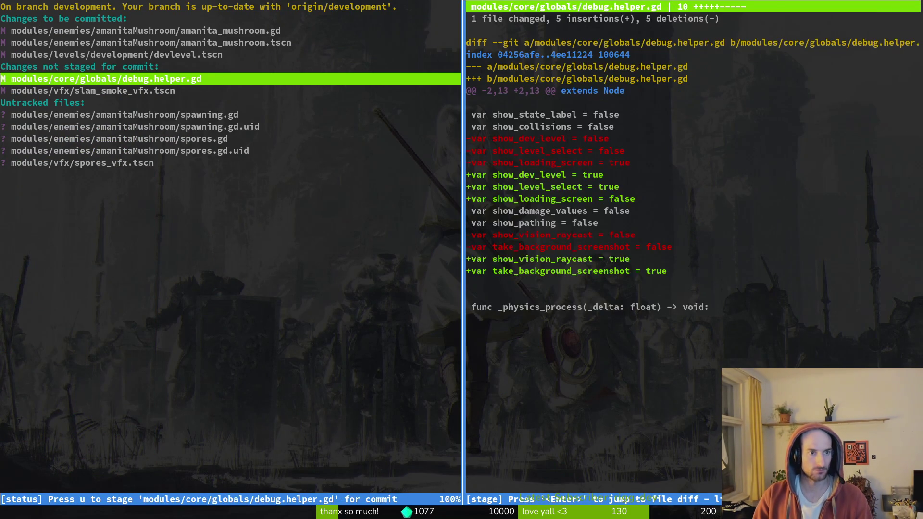
{"action": "key", "text": "Down"}
{"action": "key", "text": "Down"}
{"action": "key", "text": "Down"}
{"action": "key", "text": "u"}
{"action": "key", "text": "u"}
{"action": "key", "text": "u"}
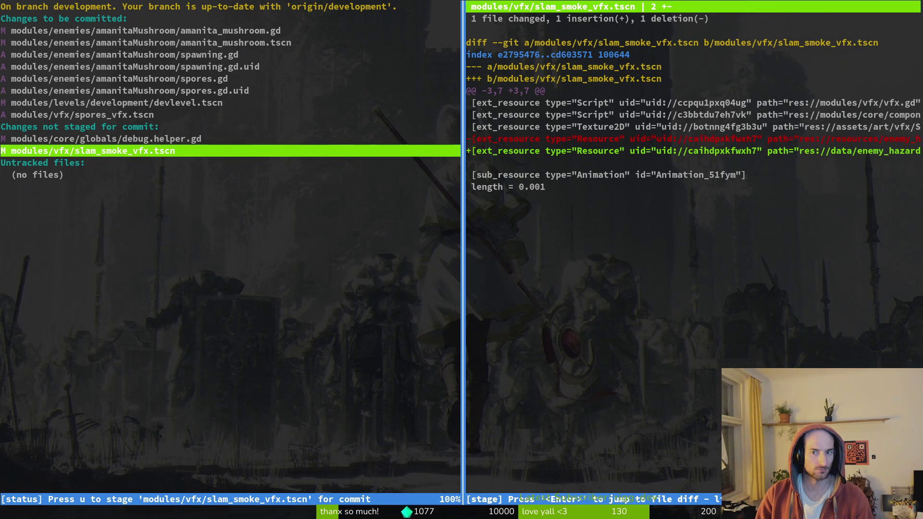
{"action": "key", "text": "Up"}
{"action": "type", "text": "qgit commit "}
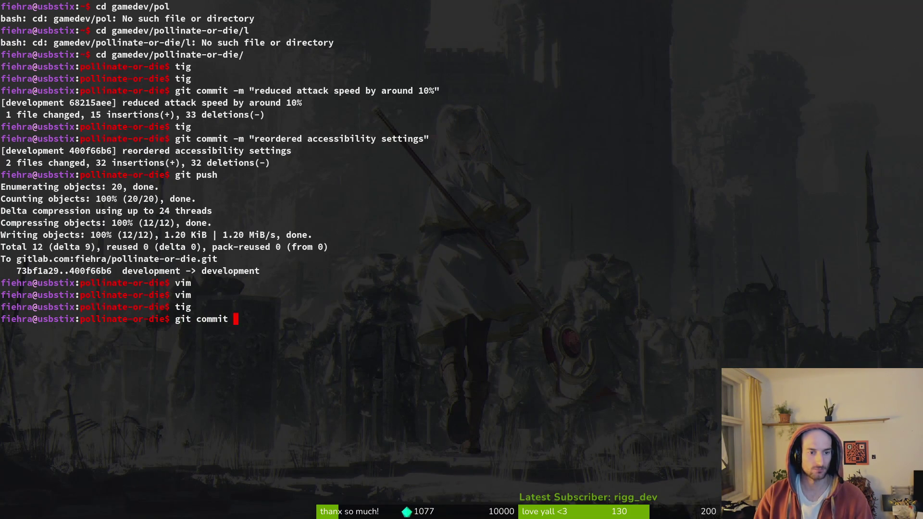
{"action": "type", "text": "-m \"workedo"}
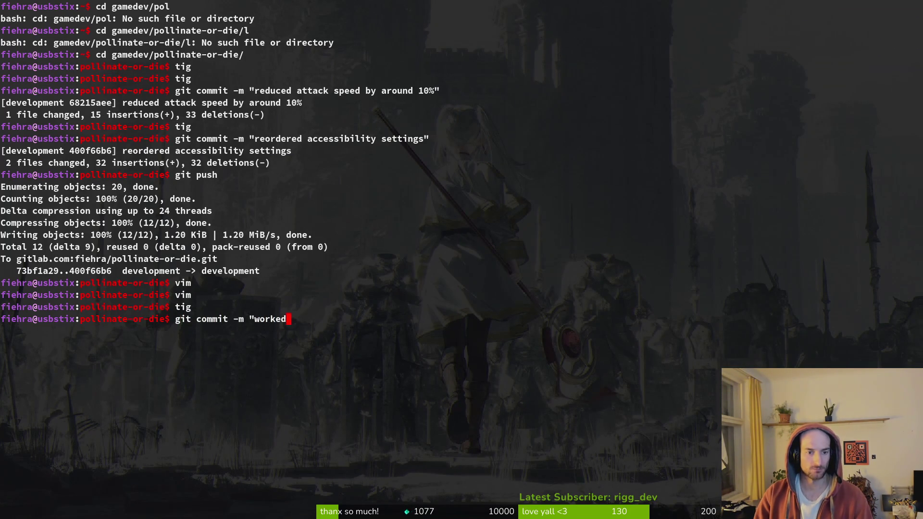
- Commit the staged files with the message "worked on mushroom enemy mechanics"
{"action": "key", "text": "BackSpace"}
{"action": "key", "text": "BackSpace"}
{"action": "type", "text": "on "}
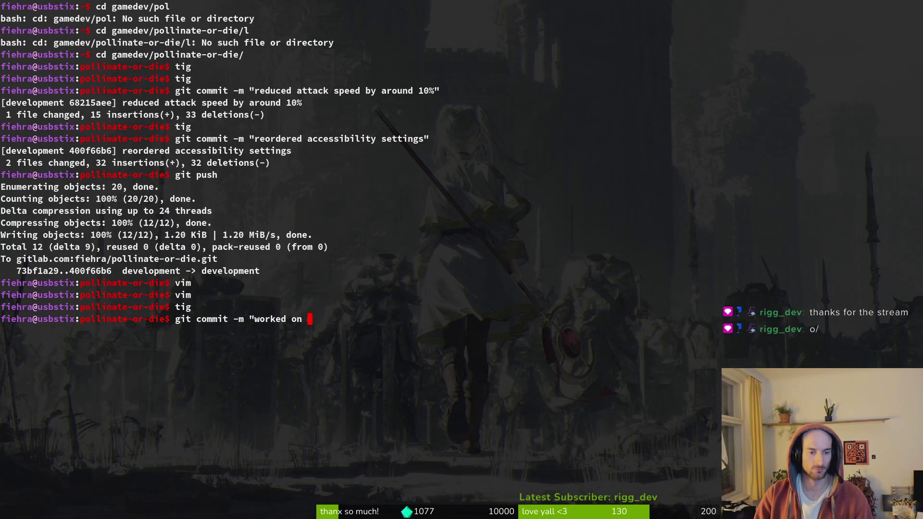
{"action": "type", "text": "mushroom enmey"}
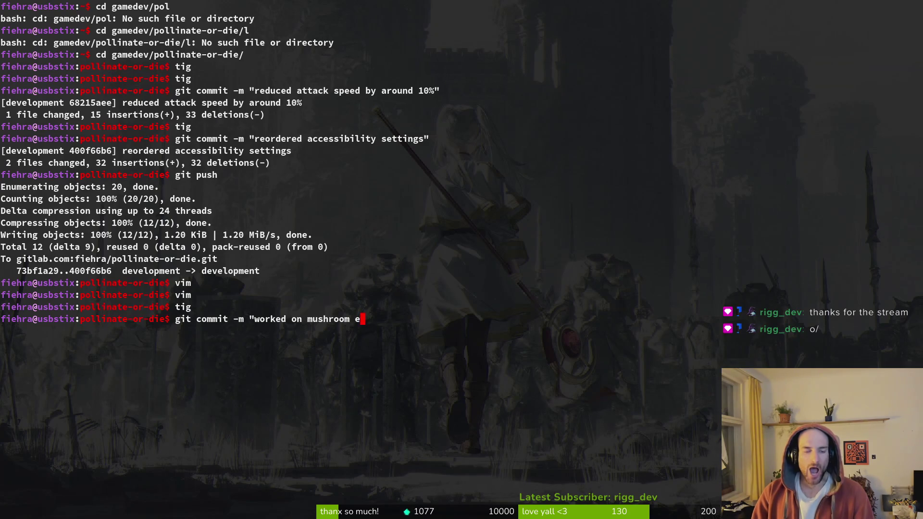
{"action": "key", "text": "BackSpace"}
{"action": "key", "text": "BackSpace"}
{"action": "type", "text": "emy moveme"}
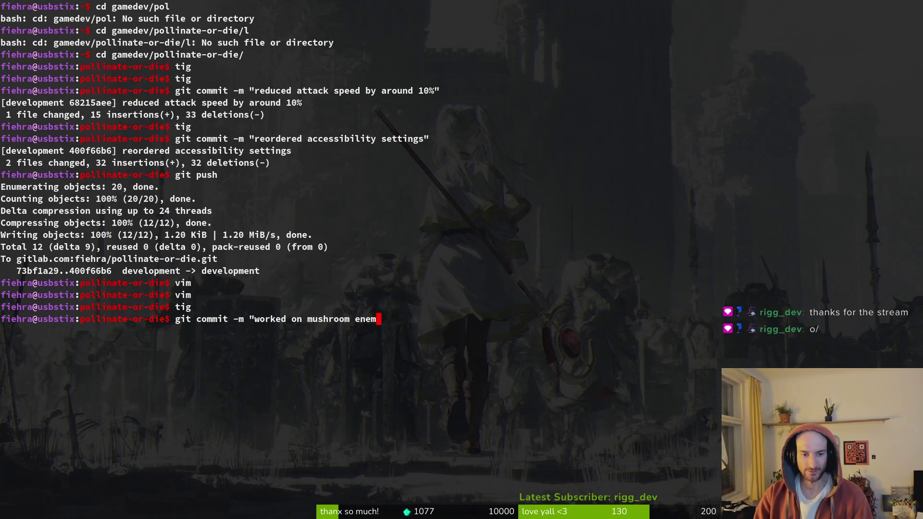
{"action": "key", "text": "ctrl+u"}
{"action": "type", "text": ":i"}
{"action": "key", "text": "BackSpace"}
{"action": "key", "text": "BackSpace"}
{"action": "key", "text": "ctrl+y"}
{"action": "key", "text": "BackSpace"}
{"action": "key", "text": "BackSpace"}
{"action": "key", "text": "BackSpace"}
{"action": "type", "text": "ech"}
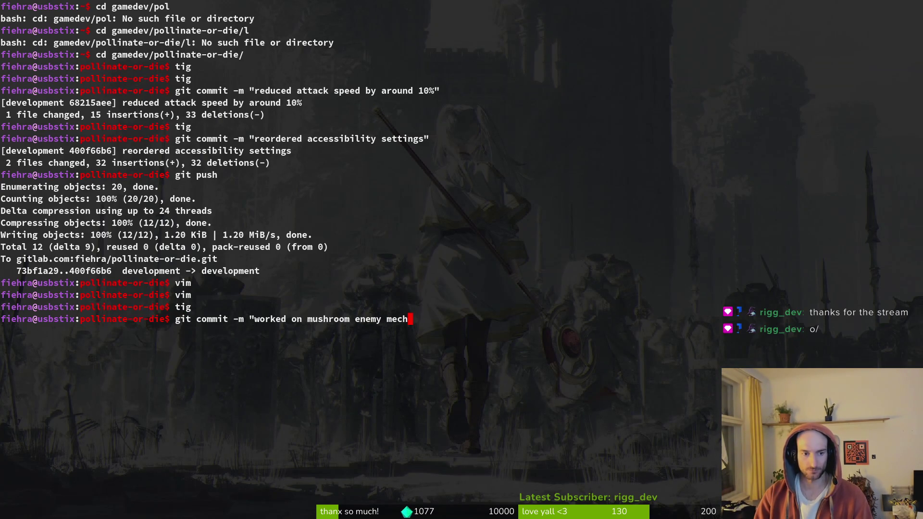
{"action": "type", "text": "anics\""}
{"action": "key", "text": "Return"}
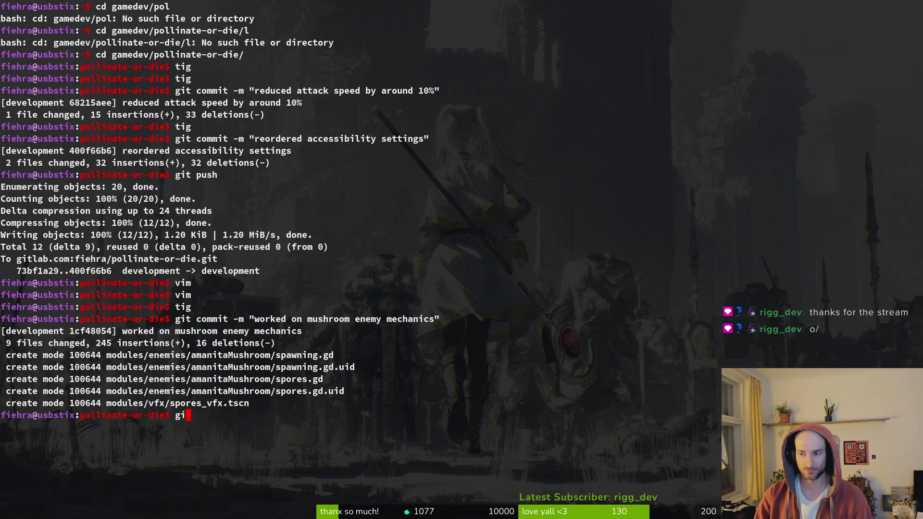
- Run git push to send the commit to development, then bring up Twitch's Stream Manager
{"action": "type", "text": "git push"}
{"action": "key", "text": "Return"}
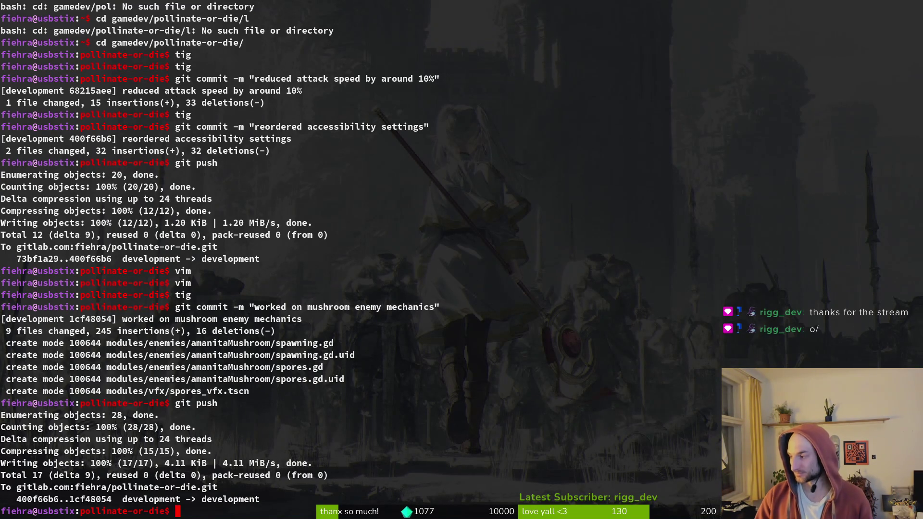
{"action": "type", "text": "das"}
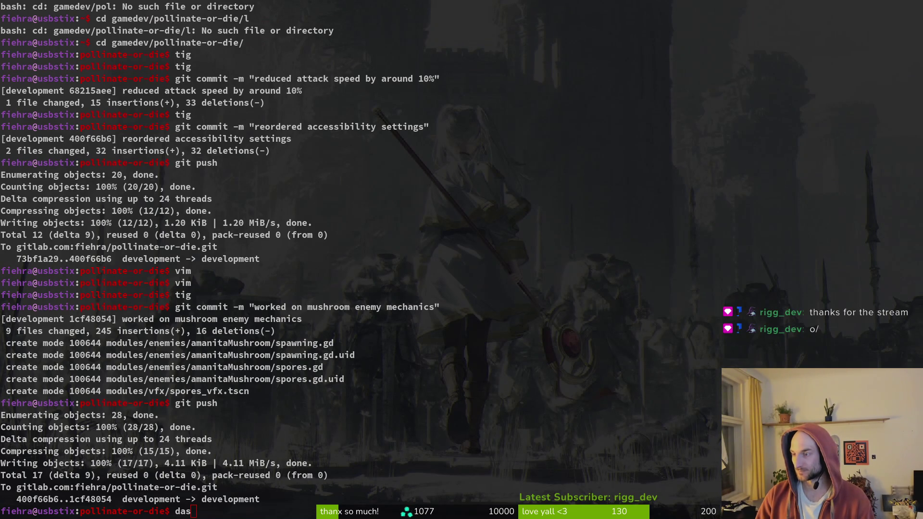
{"action": "key", "text": "super+d"}
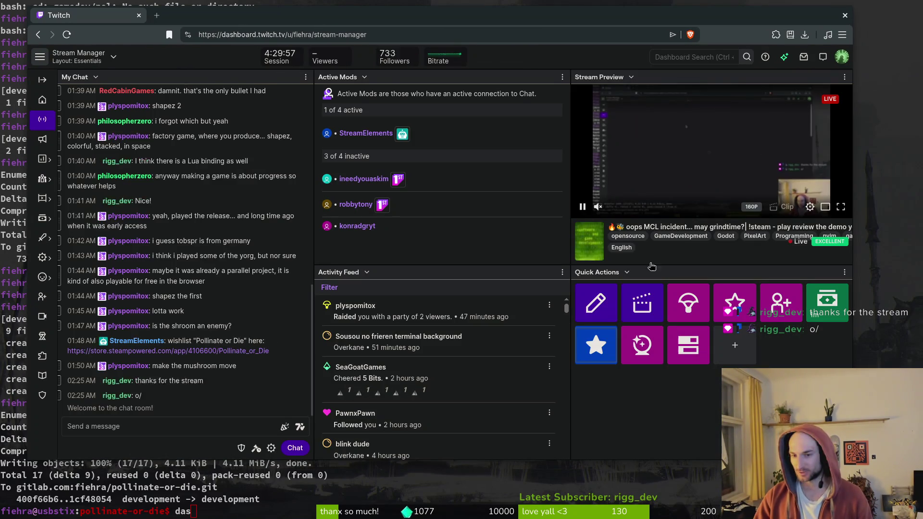
- Open the Raid Channel list full-screen, filter it to Same Category, and browse the live streams
{"action": "left_click", "coordinate": [689, 303]}
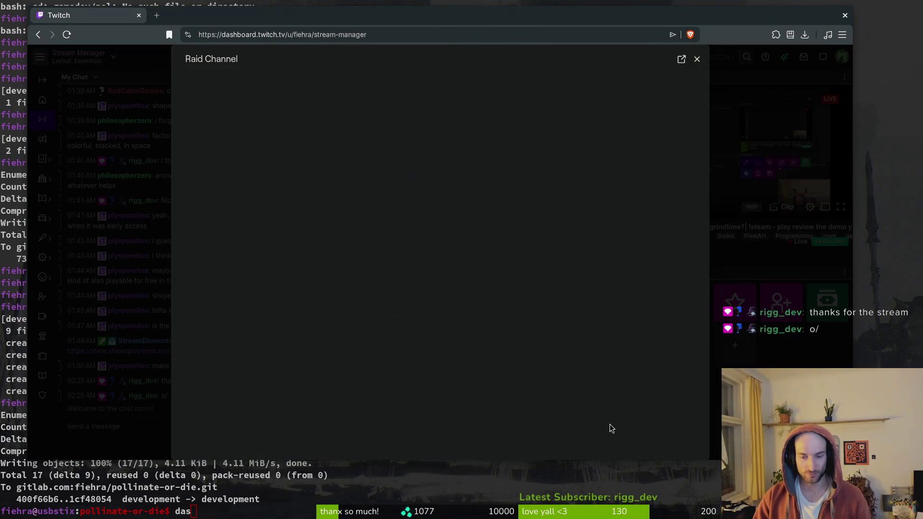
{"action": "key", "text": "super+f"}
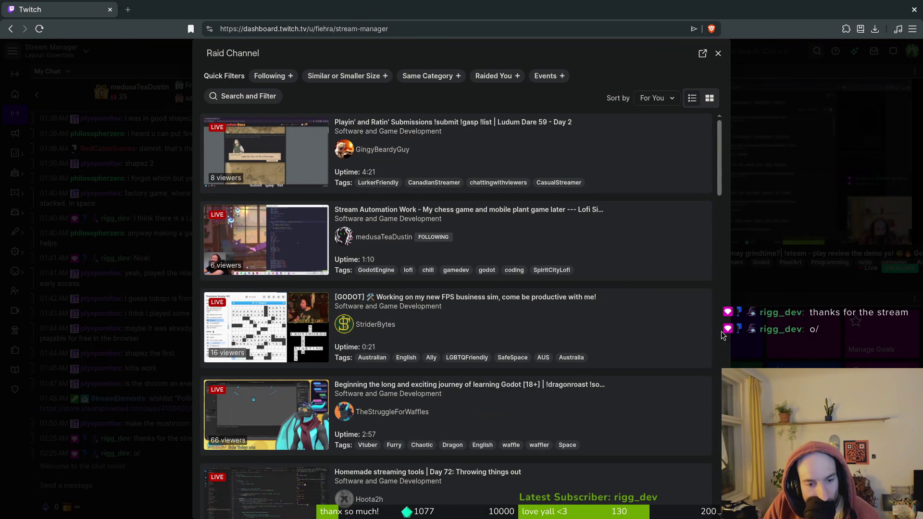
{"action": "scroll", "coordinate": [564, 361], "scroll_direction": "down", "scroll_amount": 2}
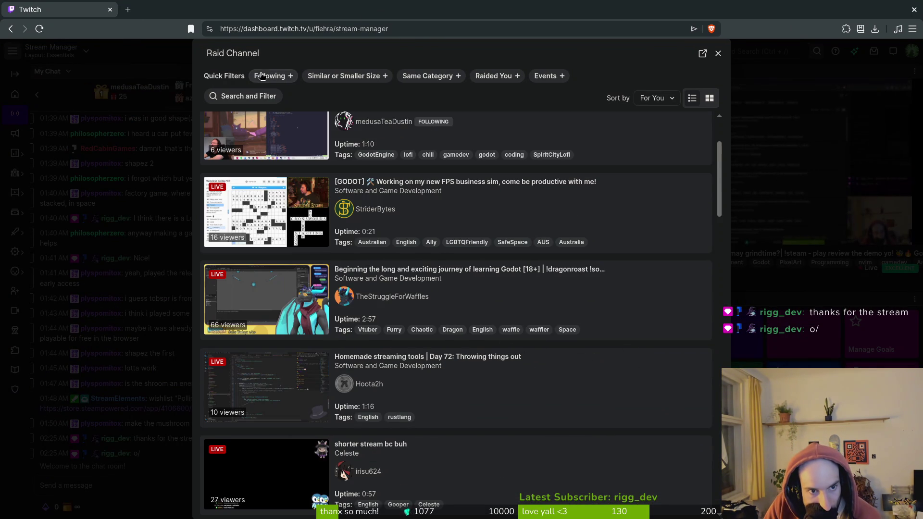
{"action": "left_click", "coordinate": [279, 77]}
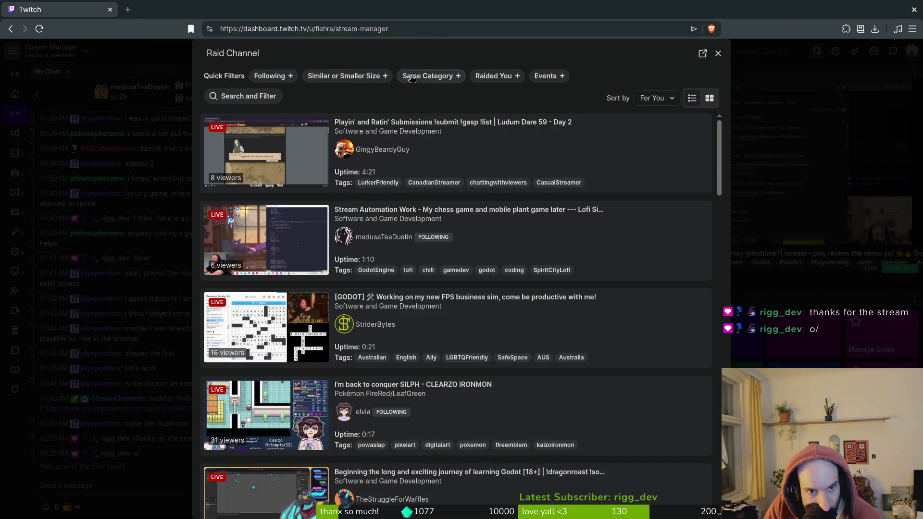
{"action": "left_click", "coordinate": [410, 77]}
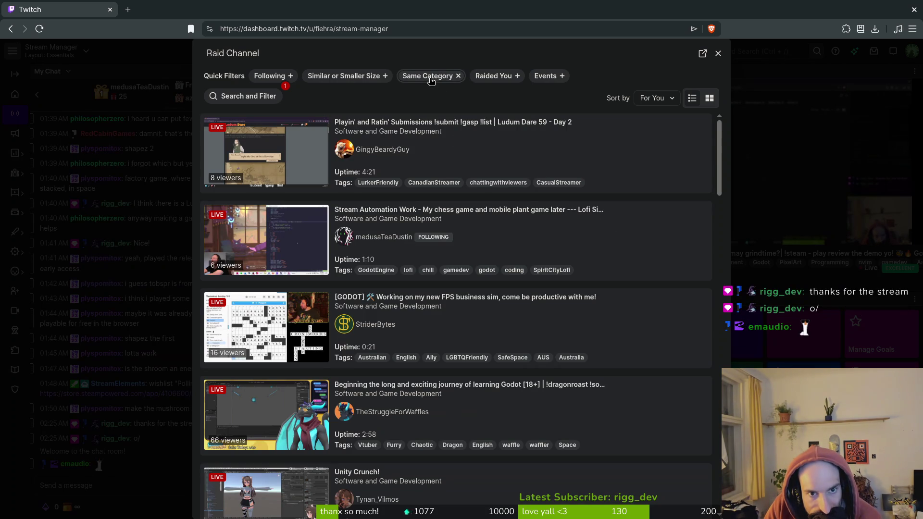
{"action": "scroll", "coordinate": [543, 322], "scroll_direction": "down", "scroll_amount": 2}
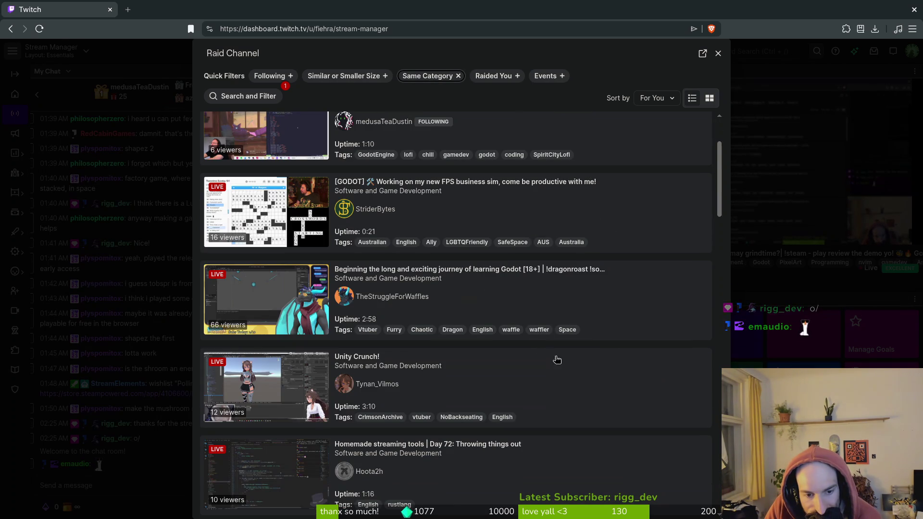
{"action": "scroll", "coordinate": [567, 394], "scroll_direction": "down", "scroll_amount": 3}
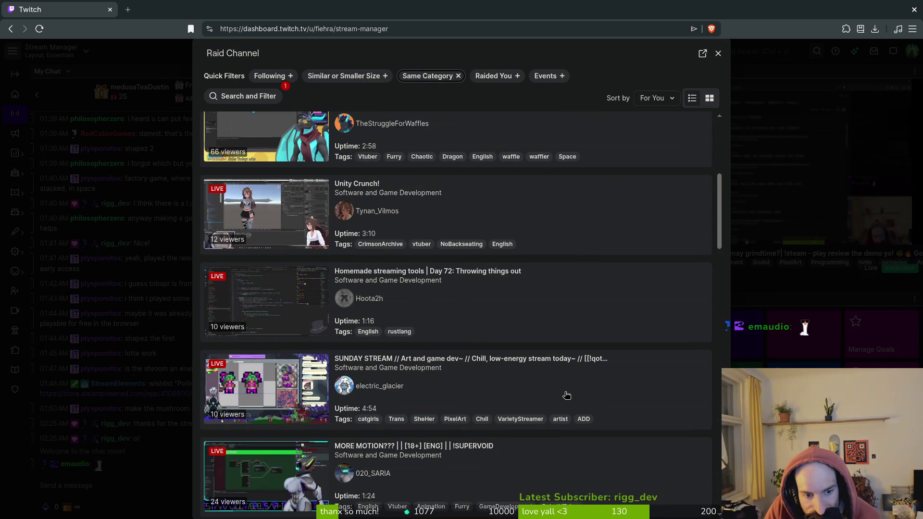
{"action": "scroll", "coordinate": [571, 390], "scroll_direction": "down", "scroll_amount": 2}
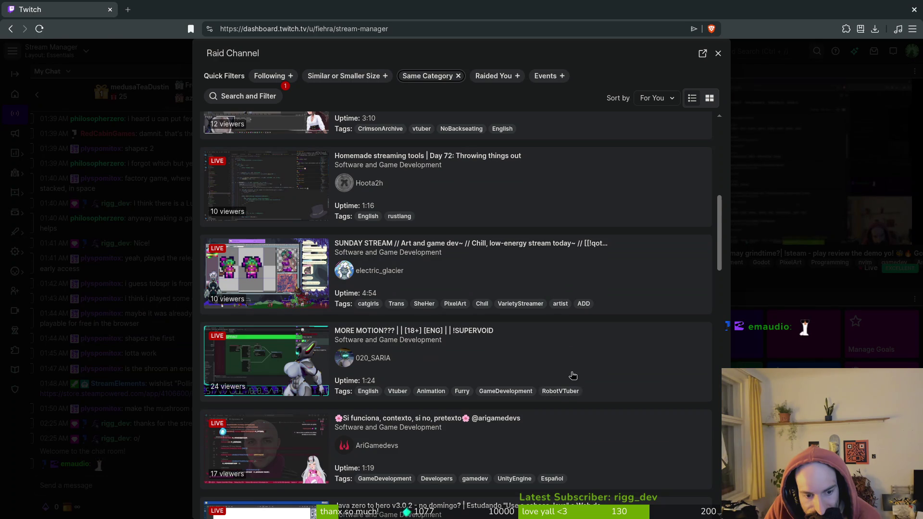
{"action": "scroll", "coordinate": [574, 374], "scroll_direction": "down", "scroll_amount": 1}
{"action": "scroll", "coordinate": [576, 375], "scroll_direction": "down", "scroll_amount": 3}
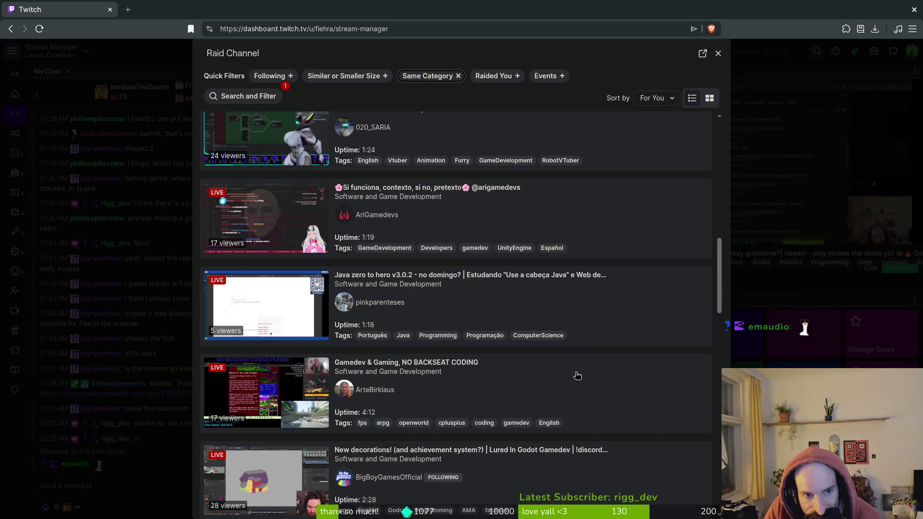
{"action": "scroll", "coordinate": [577, 376], "scroll_direction": "up", "scroll_amount": 3}
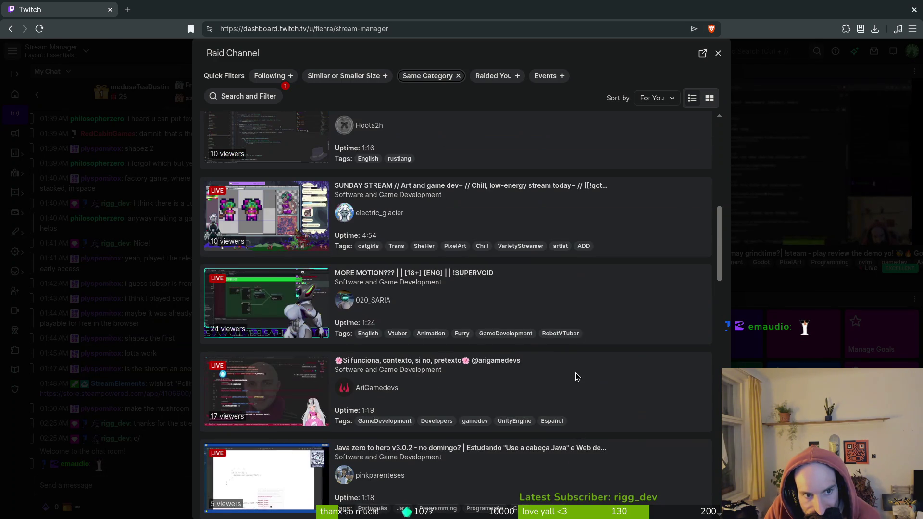
{"action": "left_click", "coordinate": [297, 327]}
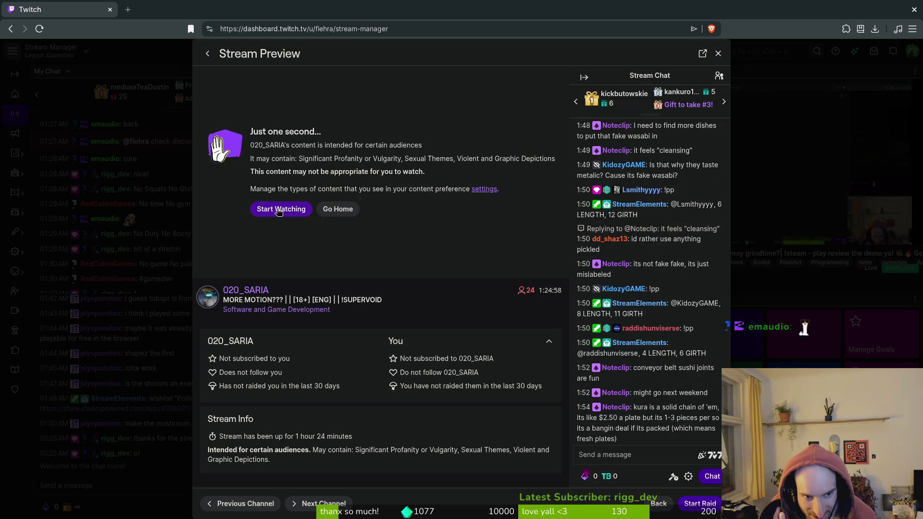
{"action": "left_click", "coordinate": [279, 210]}
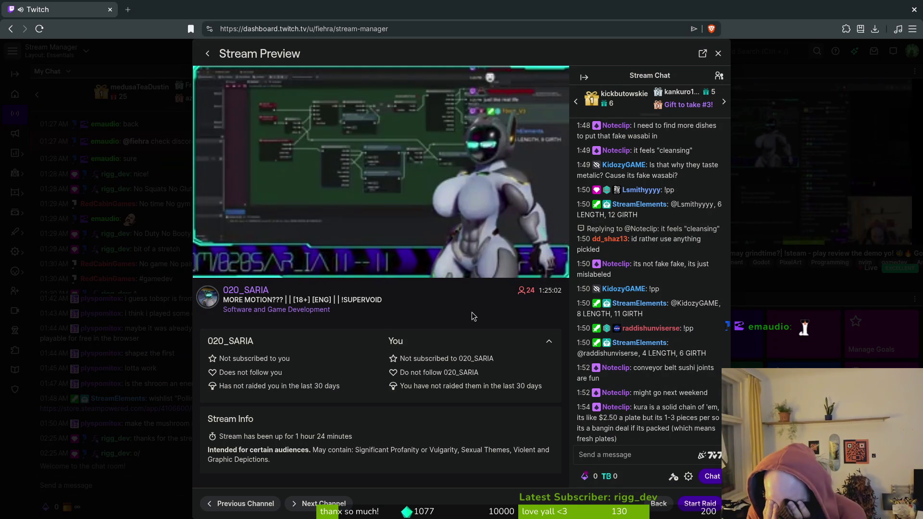
{"action": "left_click", "coordinate": [658, 504]}
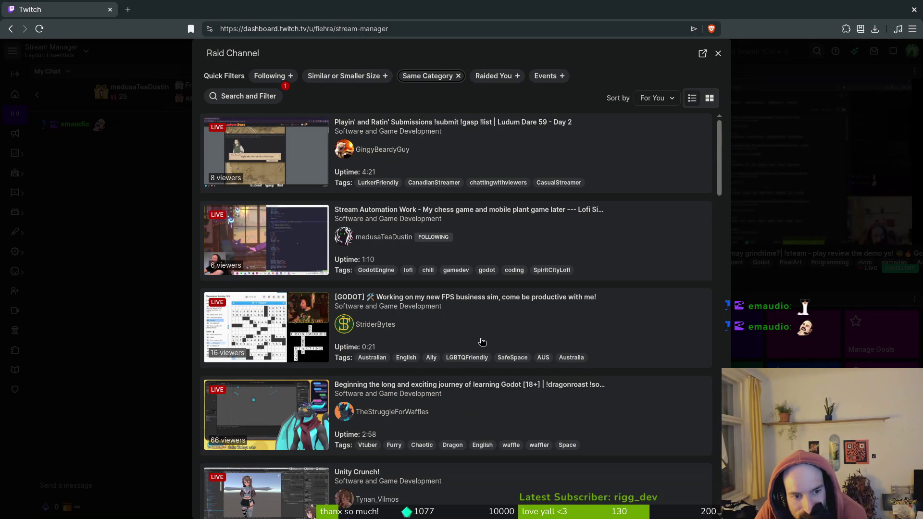
{"action": "scroll", "coordinate": [491, 341], "scroll_direction": "down", "scroll_amount": 3}
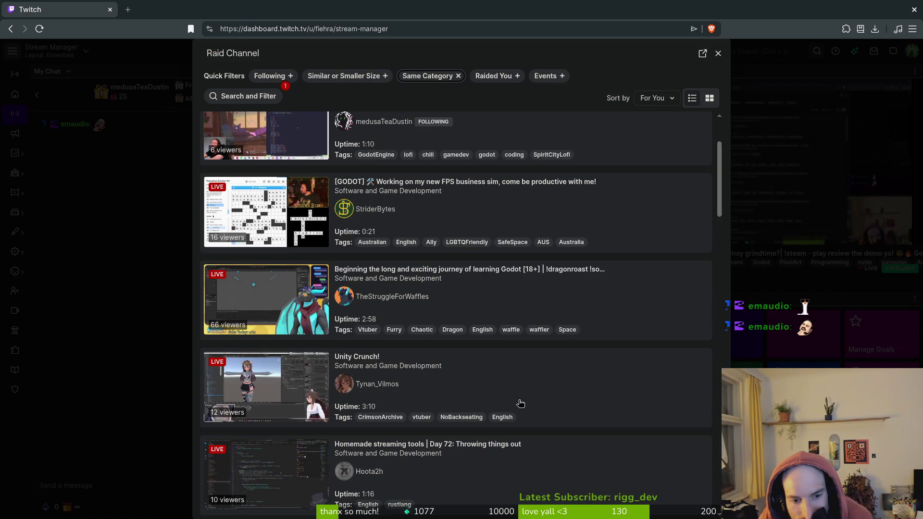
{"action": "scroll", "coordinate": [548, 386], "scroll_direction": "down", "scroll_amount": 1}
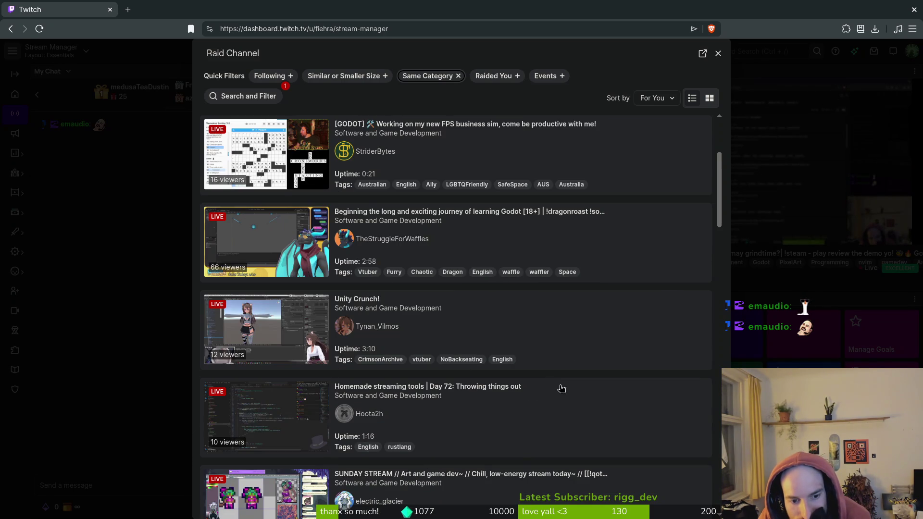